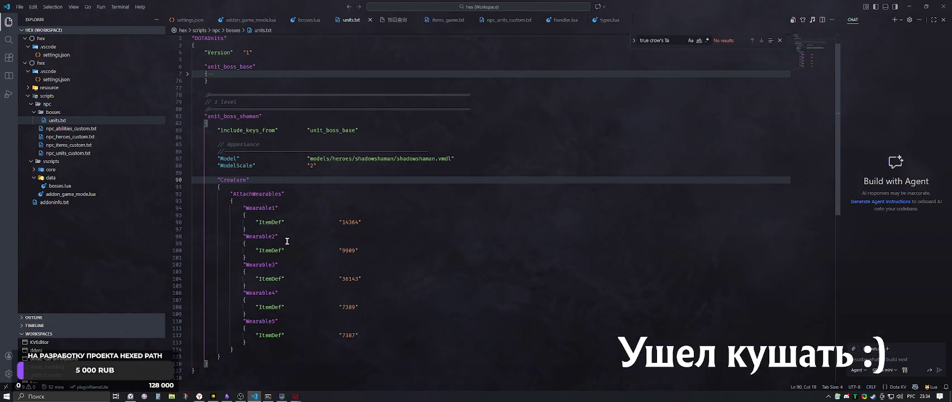
# Dismiss the music player, close the units.txt search, and switch to the Dota 2 game
pyautogui.click(213, 397)
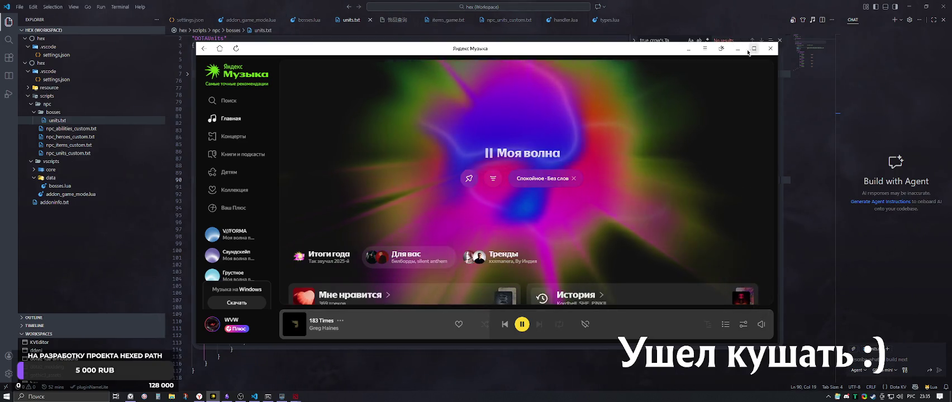
pyautogui.click(533, 3)
pyautogui.press('Escape')
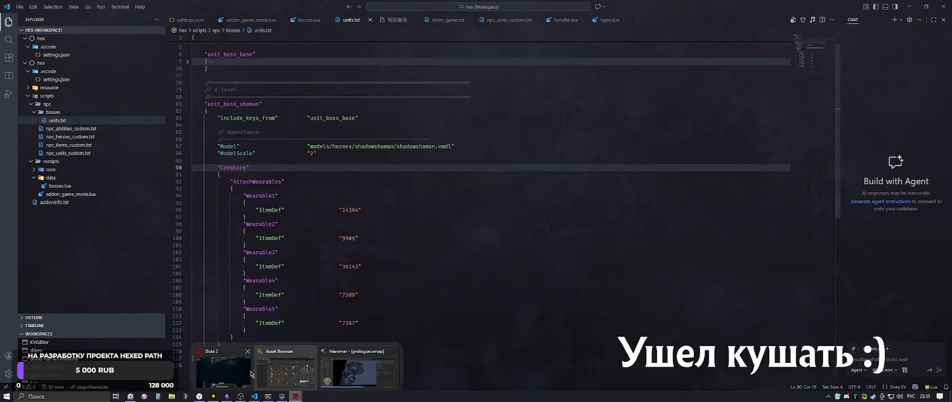
pyautogui.click(285, 368)
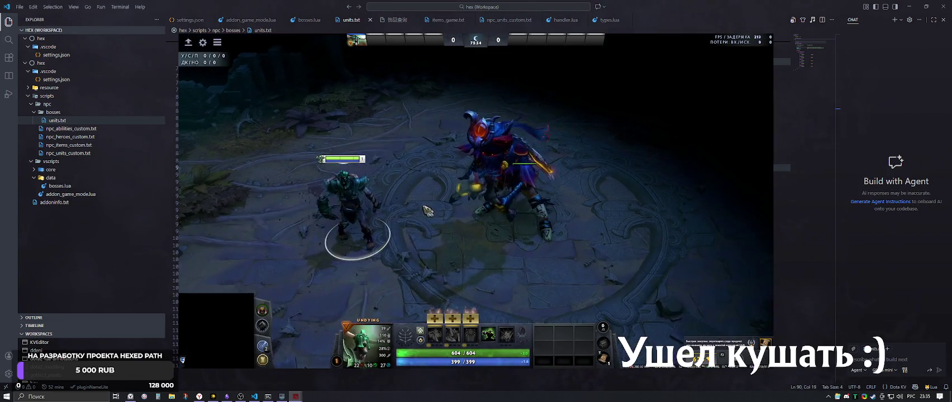
# Walk the Undying hero across the arena, then return to Visual Studio Code
pyautogui.rightClick(427, 211)
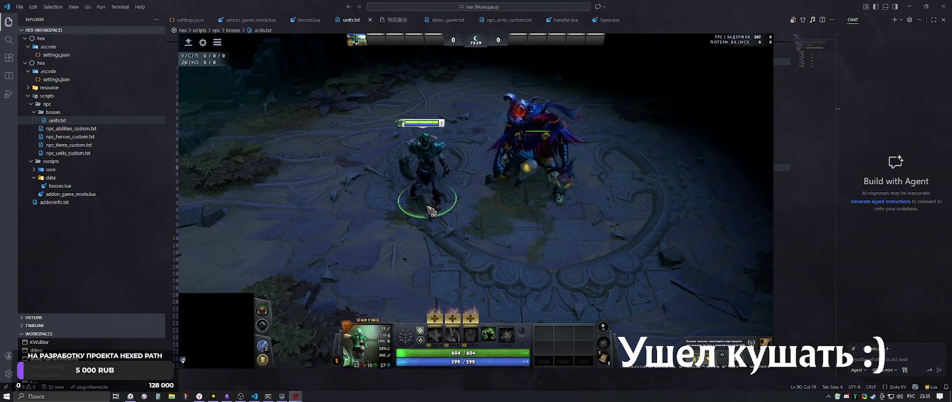
pyautogui.hotkey('alt', 'Tab')
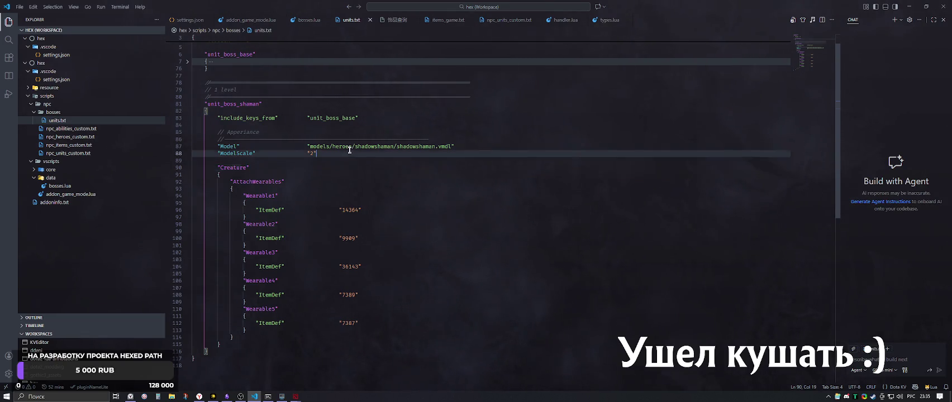
# Copy the unit name unit_boss_shaman from line 81 of units.txt
pyautogui.click(334, 162)
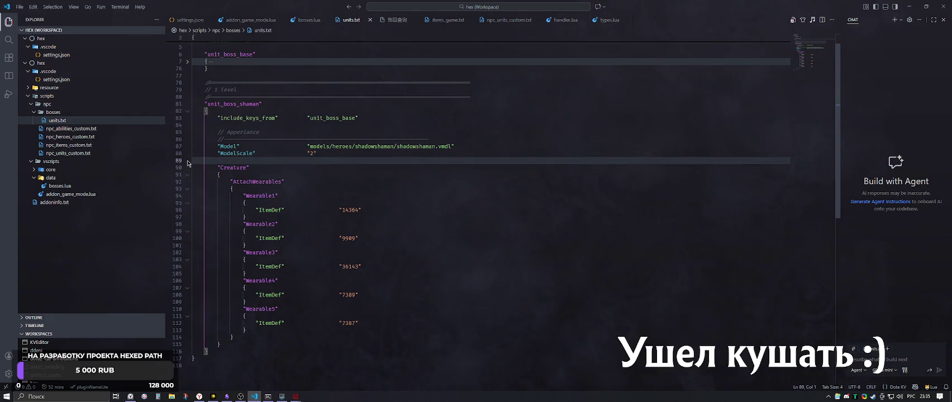
pyautogui.hotkey('alt', 'Tab')
pyautogui.click(313, 139)
pyautogui.hotkey('alt', 'Tab')
pyautogui.press('Escape')
pyautogui.doubleClick(240, 105)
pyautogui.hotkey('ctrl', 'c')
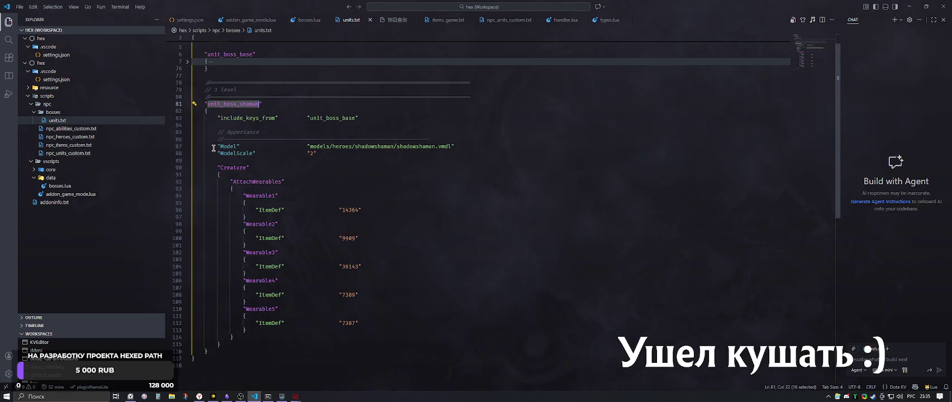
pyautogui.scroll(1, 236, 153)
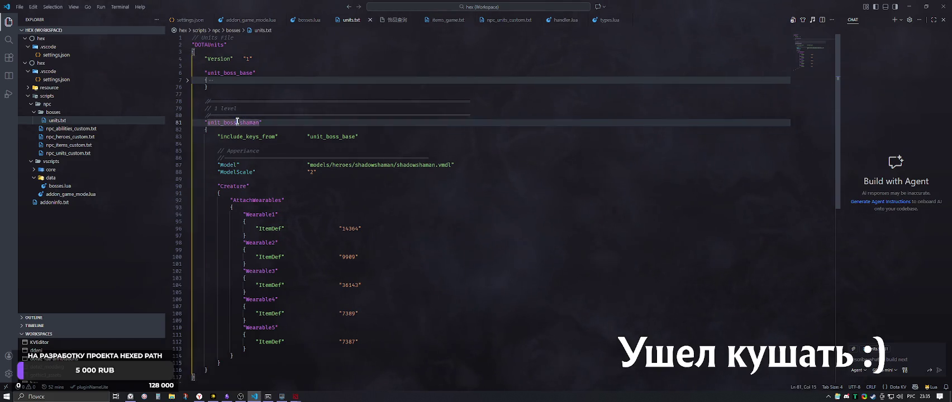
# Paste unit_boss_shaman as the first boss_name in bosses.lua, then open addon_game_mode.lua
pyautogui.click(67, 185)
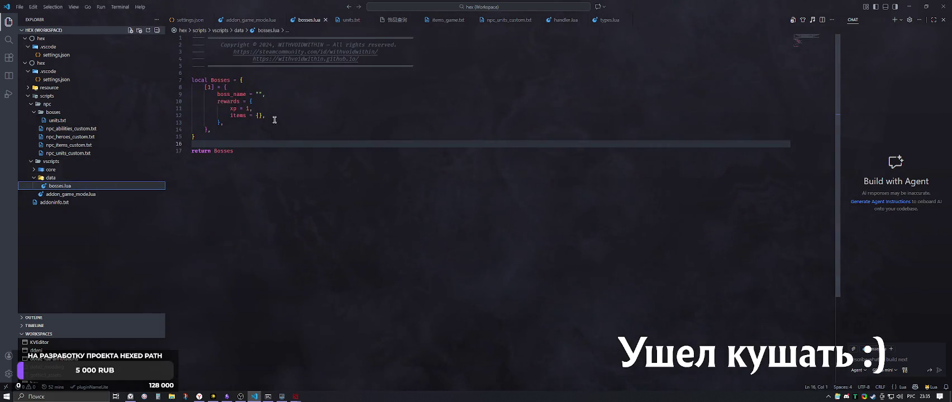
pyautogui.click(256, 94)
pyautogui.hotkey('ctrl', 'v')
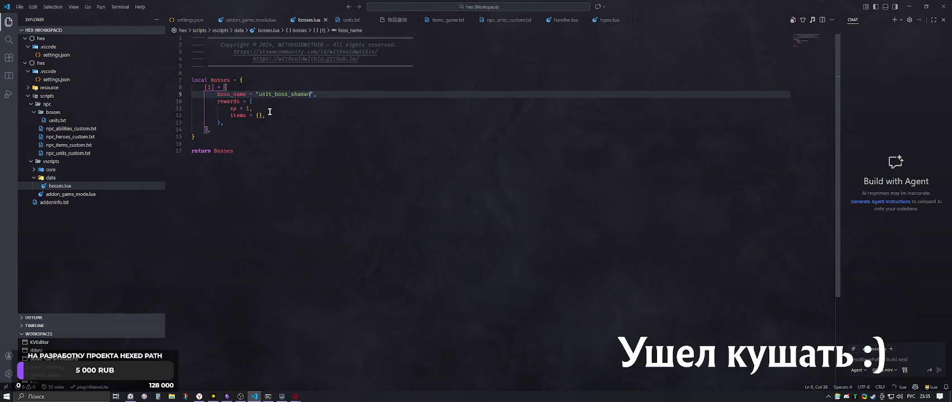
pyautogui.click(269, 115)
pyautogui.click(262, 142)
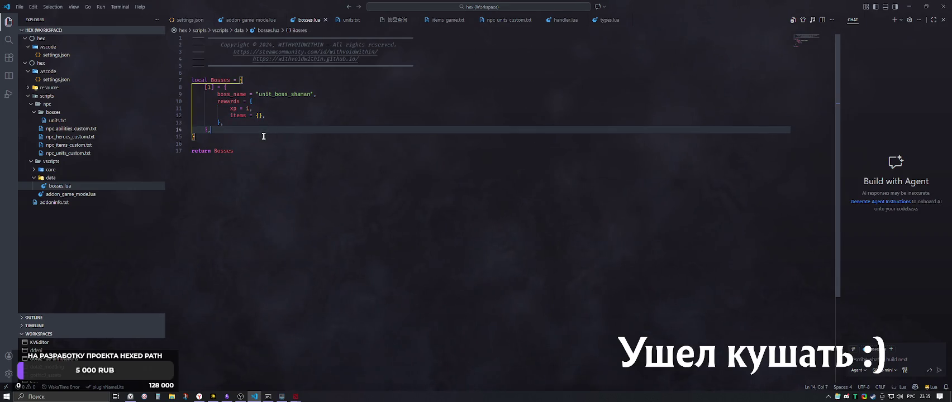
pyautogui.click(68, 195)
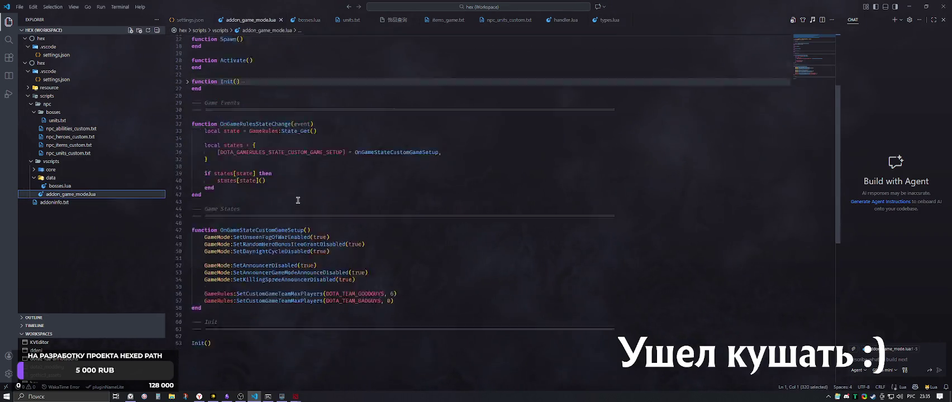
# Fold the OnGameRulesStateChange function in addon_game_mode.lua
pyautogui.scroll(3, 360, 195)
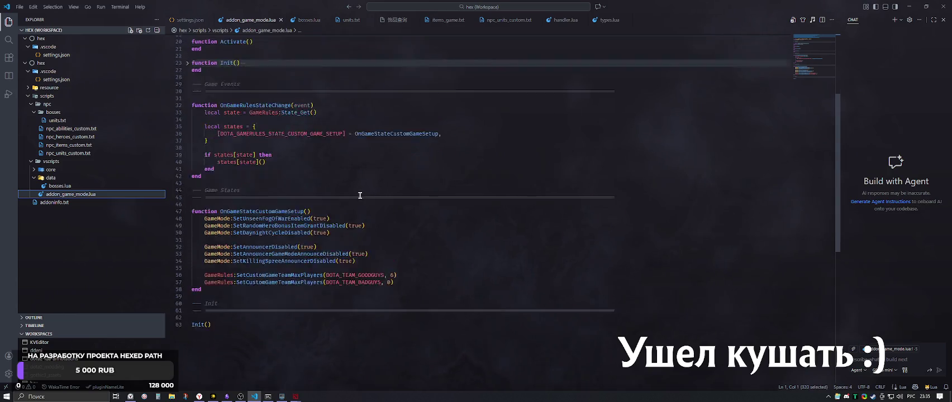
pyautogui.click(186, 143)
pyautogui.scroll(5, 229, 177)
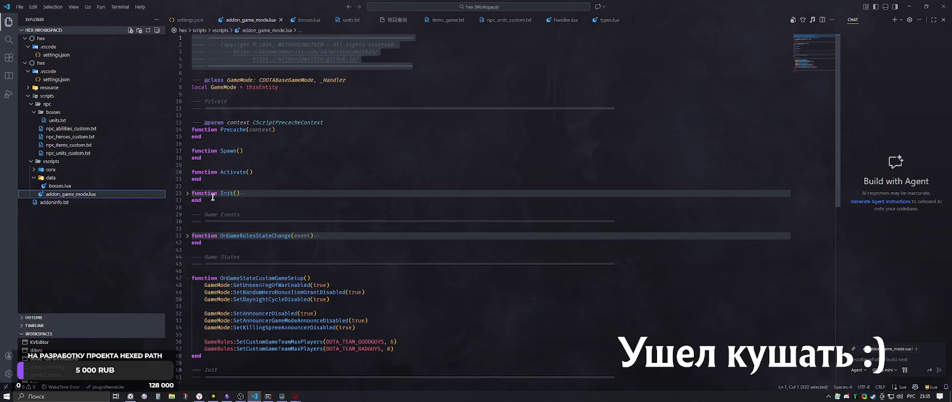
# Review the shaman boss entry in bosses.lua, then switch to Dota 2
pyautogui.click(59, 185)
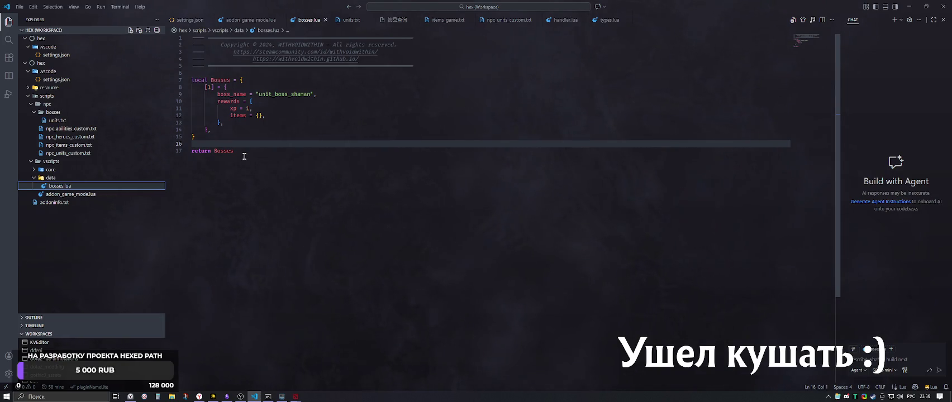
pyautogui.click(248, 88)
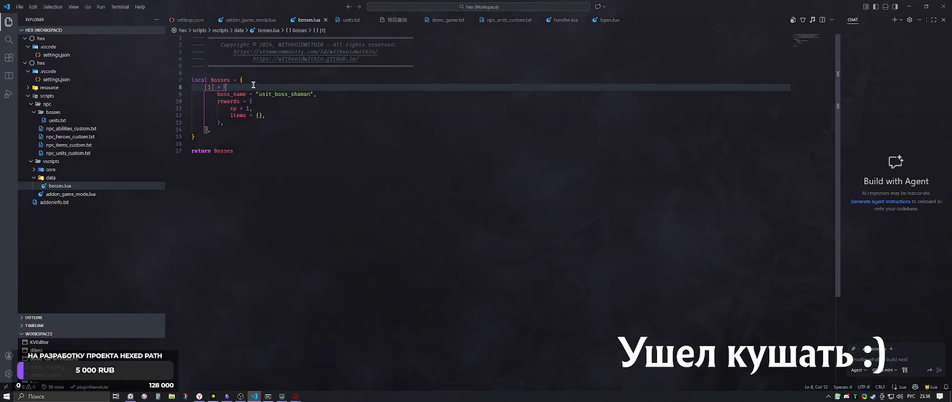
pyautogui.click(255, 81)
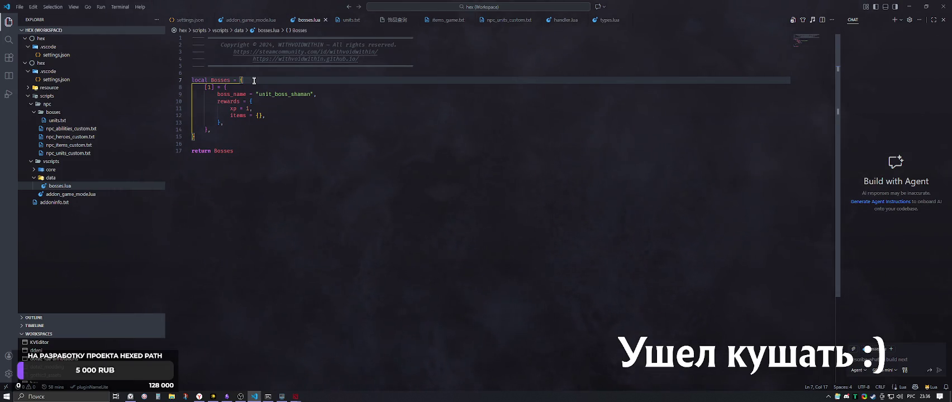
pyautogui.click(258, 93)
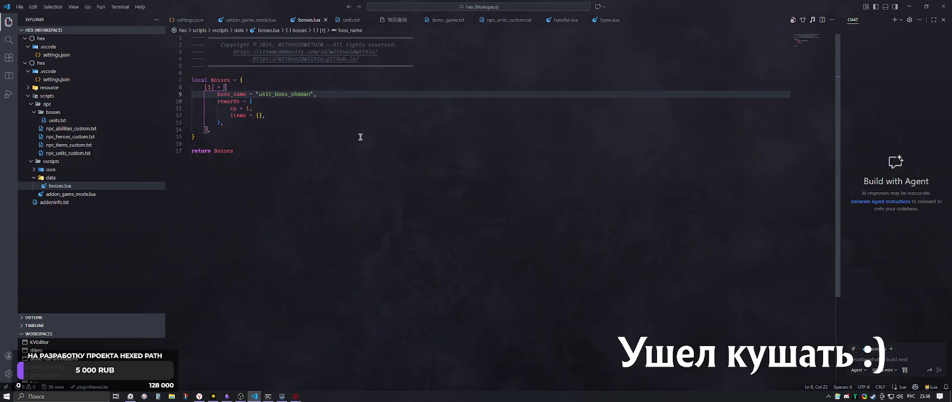
pyautogui.hotkey('alt', 'Tab')
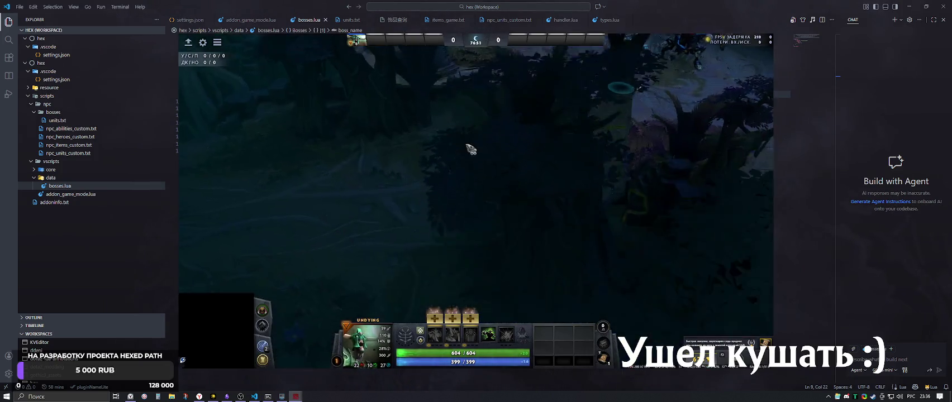
# Move the hero around the arena, then switch to Hammer with prologue.vmap
pyautogui.rightClick(513, 240)
pyautogui.rightClick(380, 120)
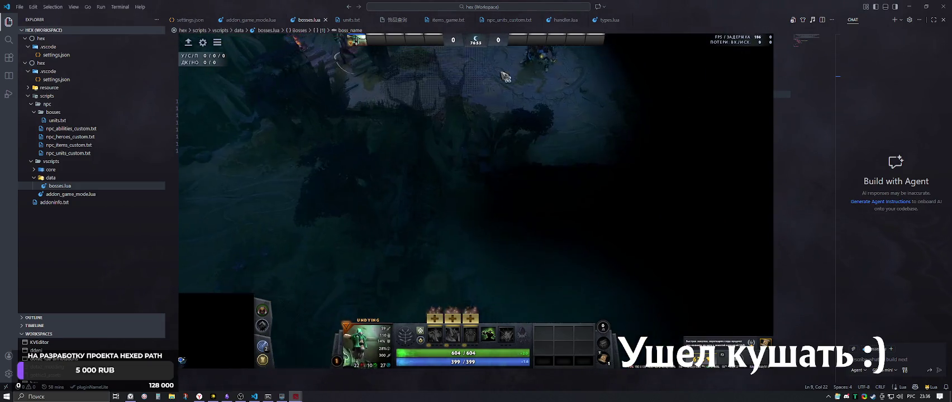
pyautogui.press('F1')
pyautogui.press('F1')
pyautogui.rightClick(433, 167)
pyautogui.hotkey('alt', 'Tab')
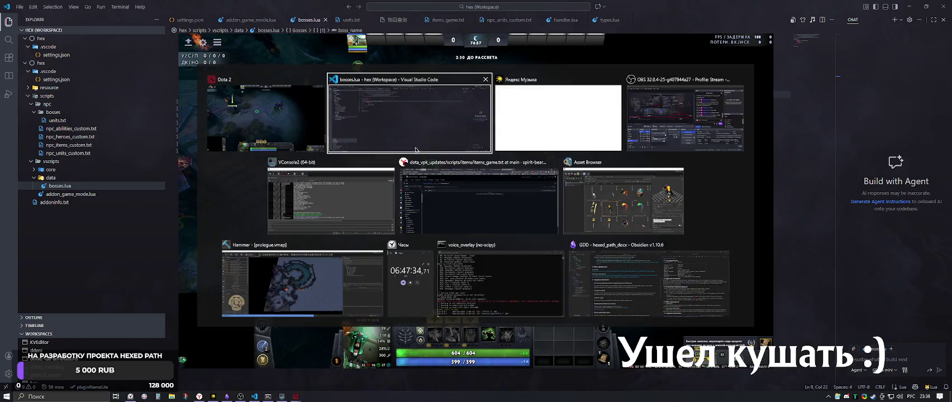
pyautogui.hotkey('alt', 'Tab')
pyautogui.click(294, 262)
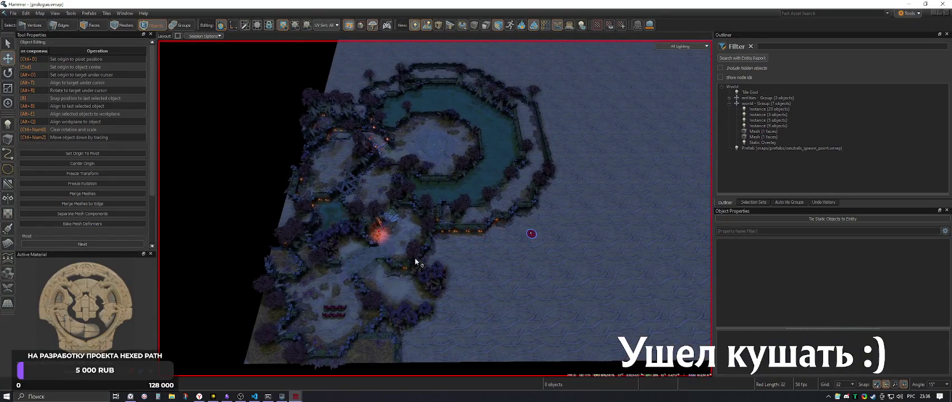
# Fly the camera over the prologue arena, then return to bosses.lua in VS Code
pyautogui.click(130, 396)
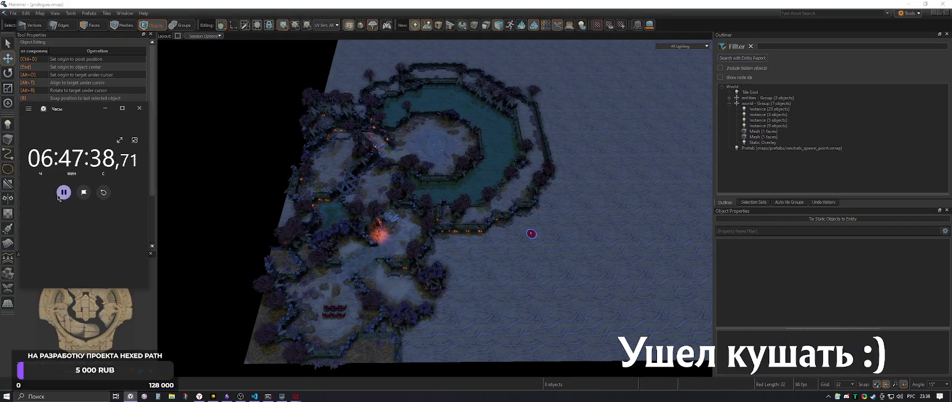
pyautogui.click(140, 108)
pyautogui.press('z')
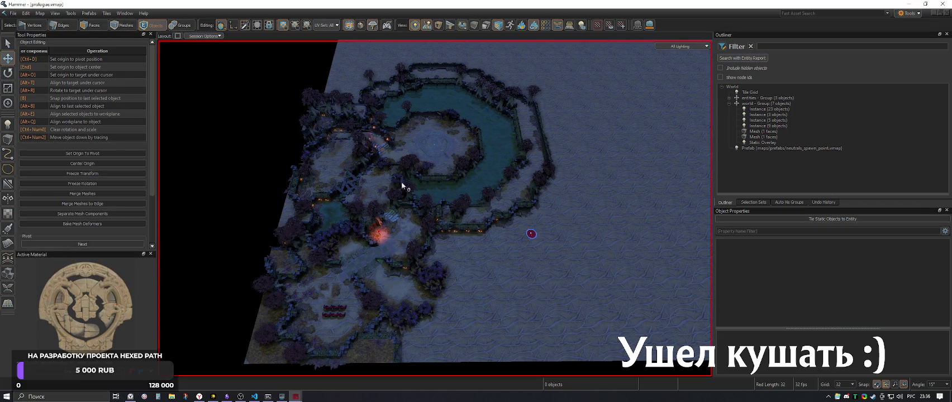
pyautogui.scroll(1, 435, 209)
pyautogui.press('s')
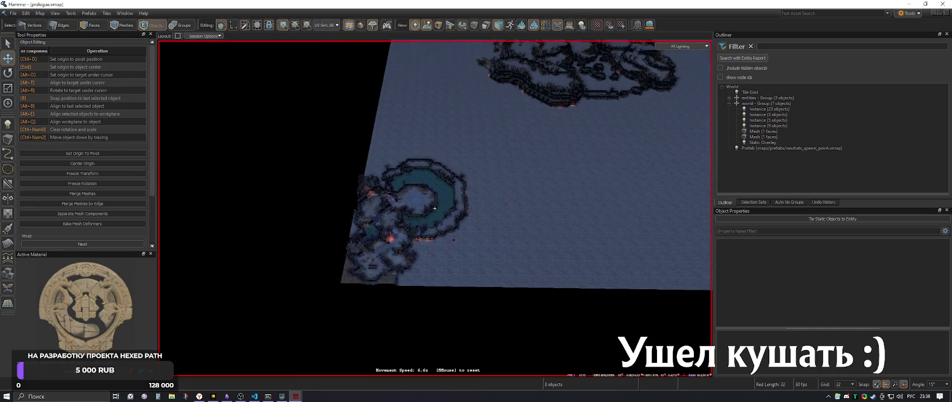
pyautogui.press('w')
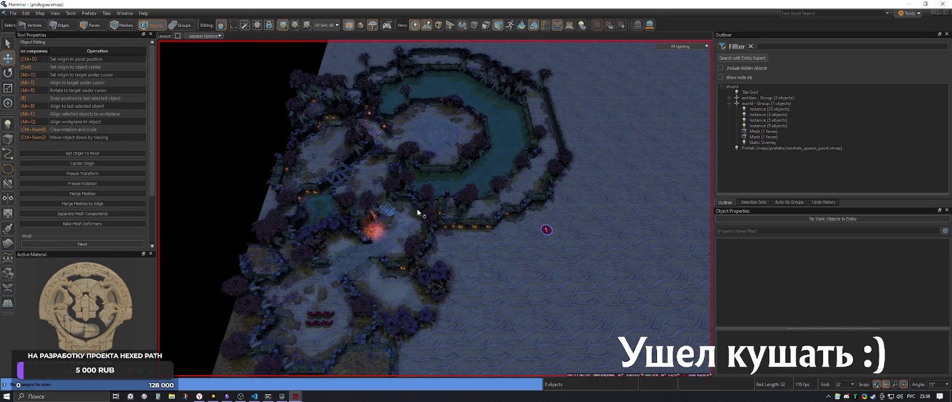
pyautogui.moveTo(256, 397)
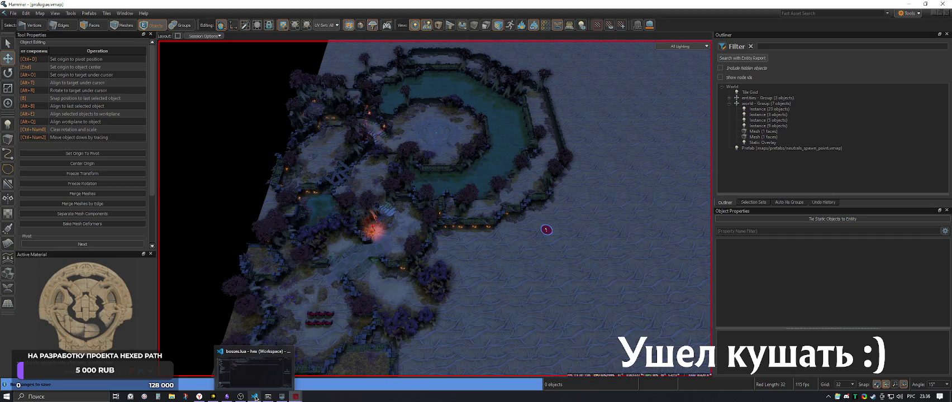
pyautogui.click(252, 398)
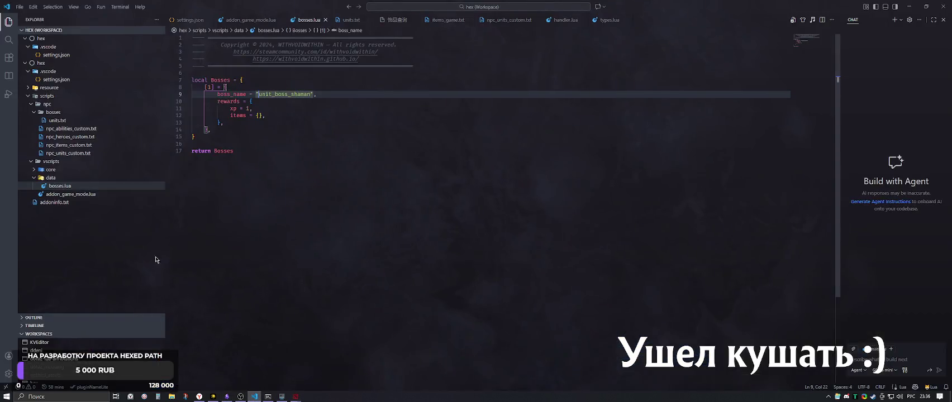
# Fold the OnGameStateCustomGameSetup and Init functions in addon_game_mode.lua
pyautogui.click(67, 187)
pyautogui.click(67, 194)
pyautogui.scroll(-4, 275, 207)
pyautogui.click(188, 204)
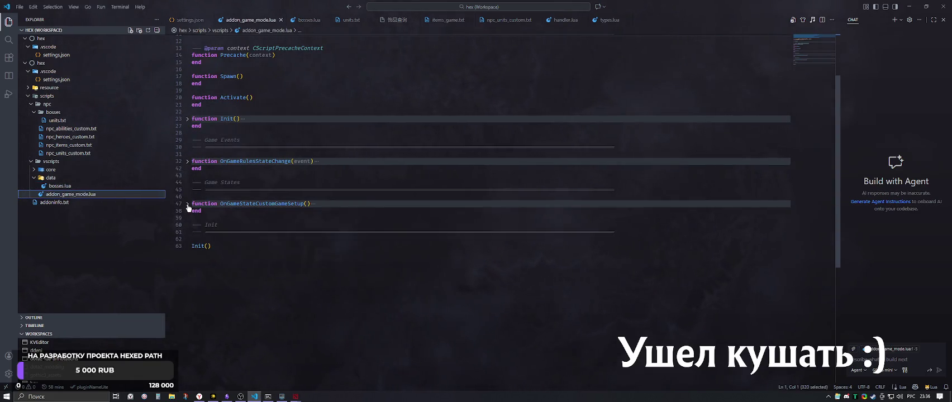
pyautogui.scroll(4, 263, 220)
pyautogui.click(250, 194)
pyautogui.click(188, 194)
pyautogui.click(188, 195)
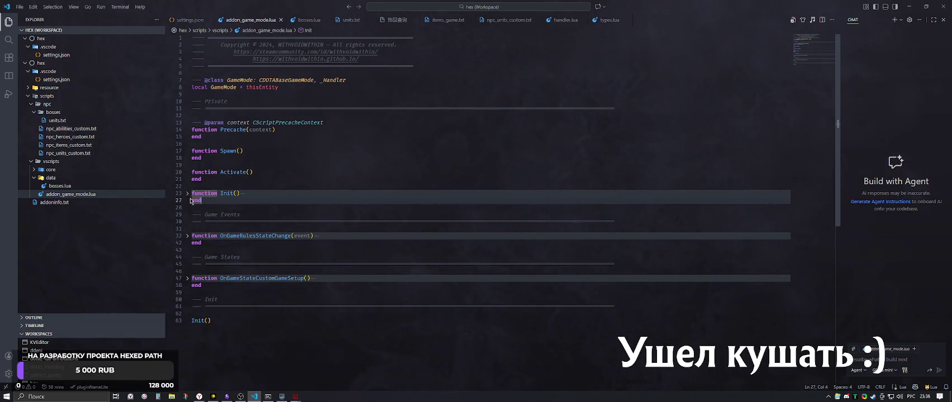
# Back in Hammer, drag the neutrals spawn-point prefab to the arena centre
pyautogui.moveTo(295, 396)
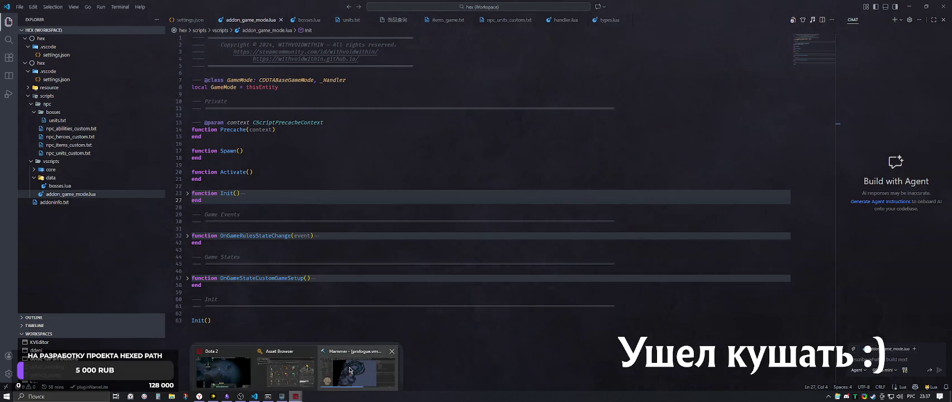
pyautogui.moveTo(300, 370)
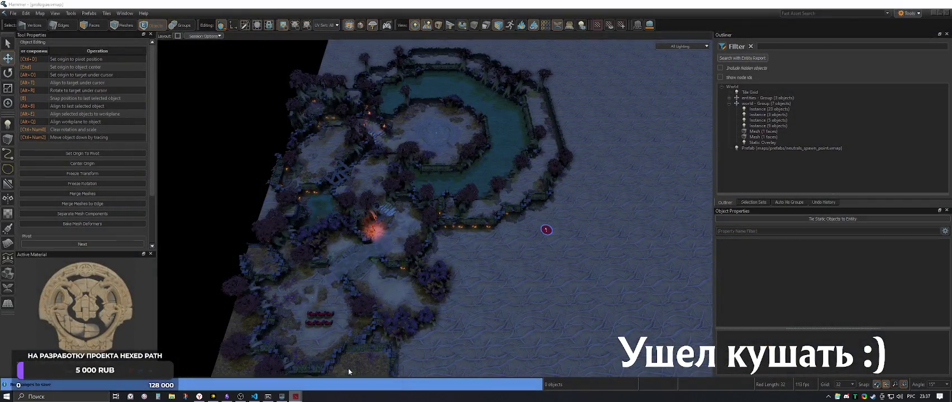
pyautogui.click(348, 368)
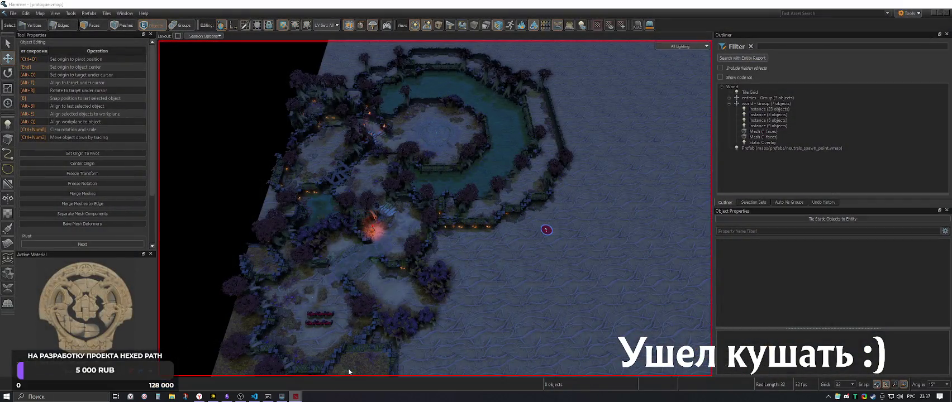
pyautogui.press('z')
pyautogui.press('w')
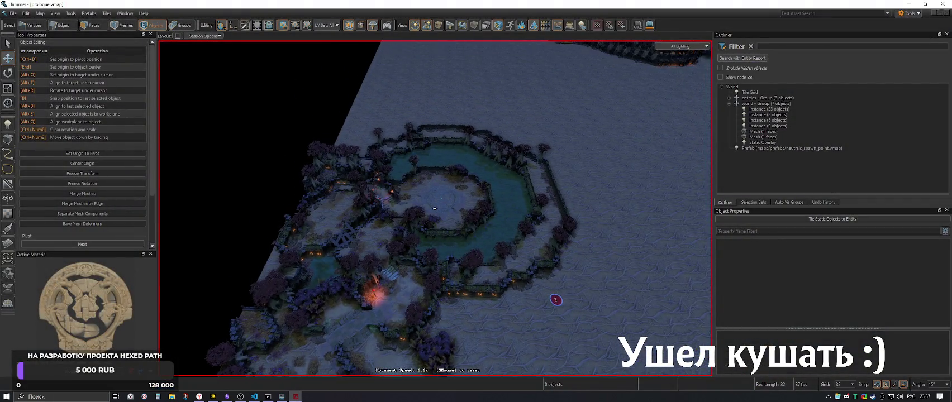
pyautogui.scroll(2, 435, 208)
pyautogui.press('z')
pyautogui.click(519, 288)
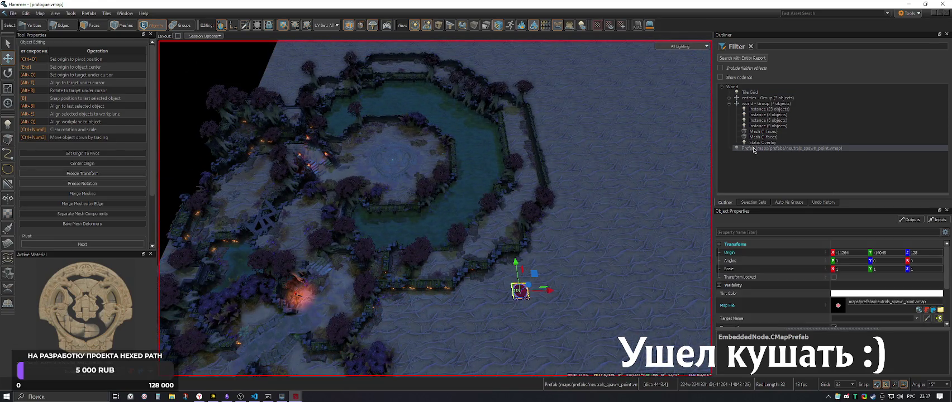
pyautogui.moveTo(535, 274)
pyautogui.mouseDown()
pyautogui.moveTo(404, 139)
pyautogui.moveTo(410, 144)
pyautogui.mouseUp()
# Nudge the prefab one grid step on Y to origin -13280, -11616, 128
pyautogui.press('z')
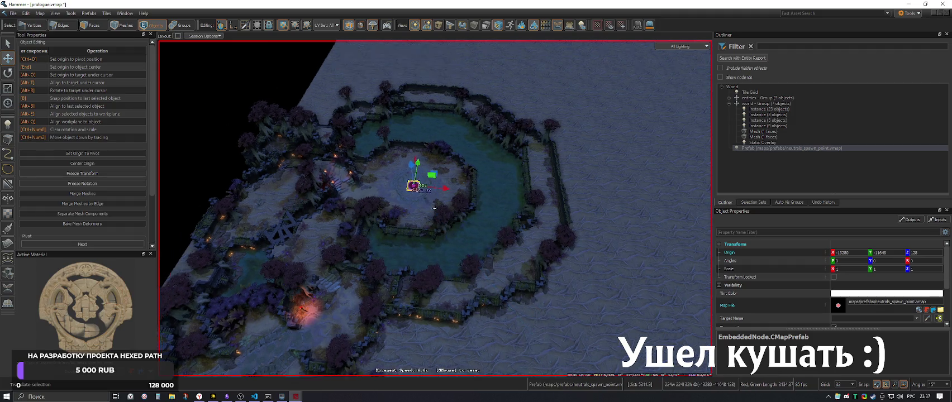
pyautogui.press('f')
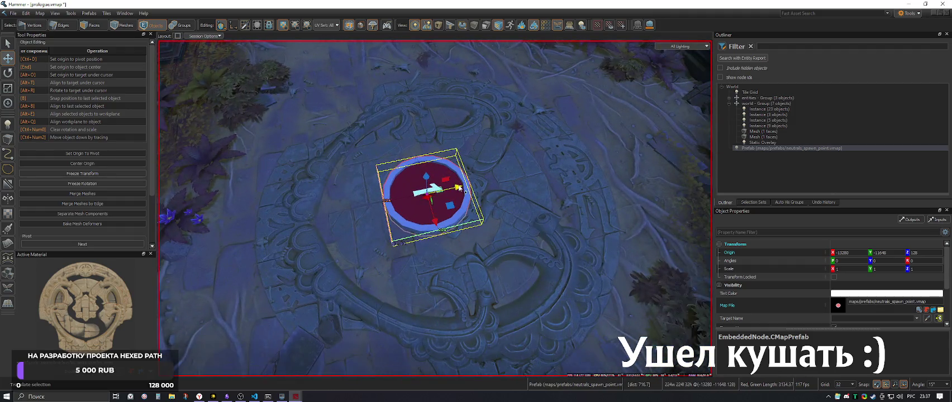
pyautogui.moveTo(465, 192); pyautogui.dragTo(464, 187)
pyautogui.press('z')
pyautogui.scroll(-5, 435, 208)
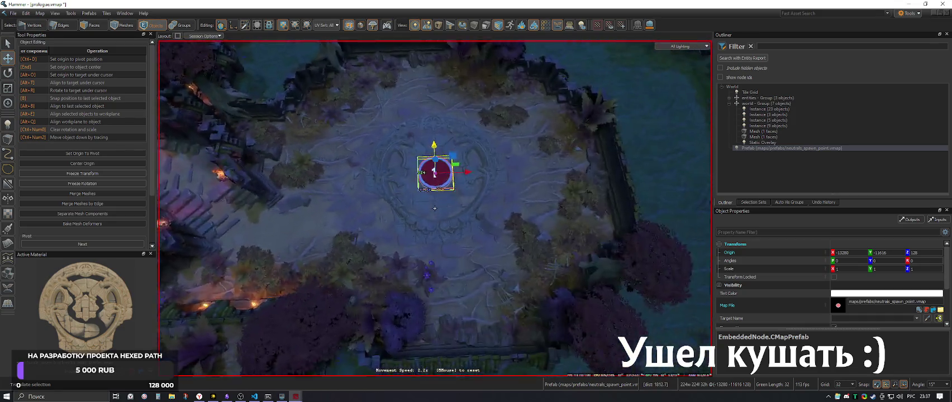
pyautogui.scroll(2, 434, 208)
pyautogui.press('Escape')
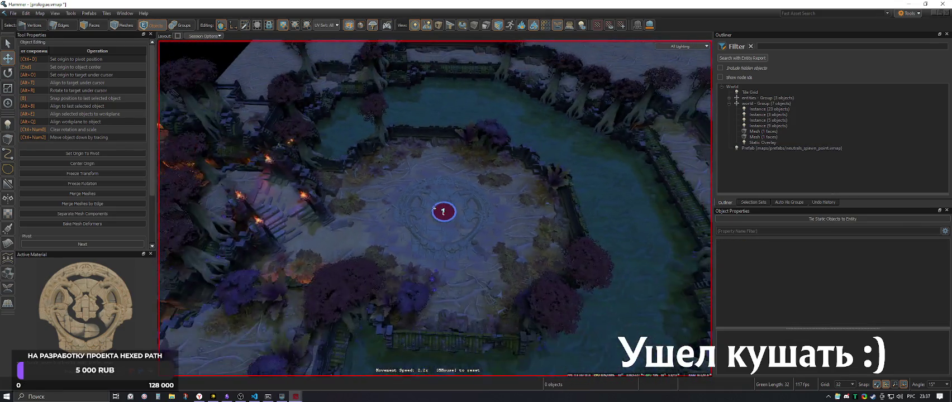
pyautogui.scroll(-5, 435, 209)
pyautogui.press('w')
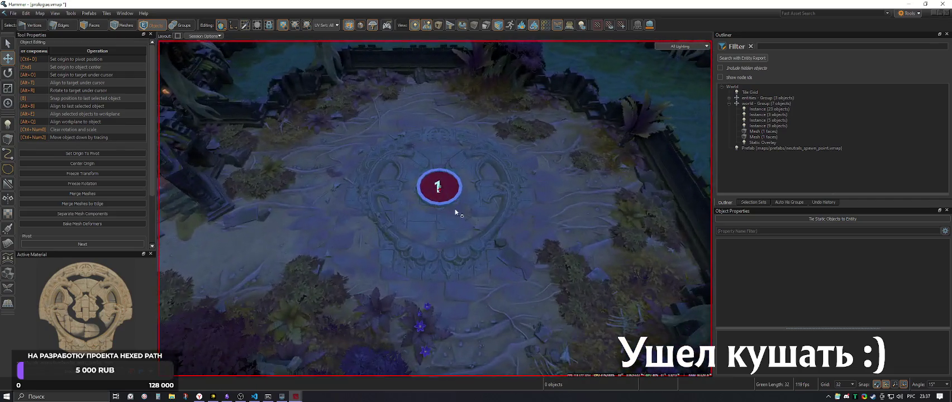
pyautogui.click(435, 208)
pyautogui.press('z')
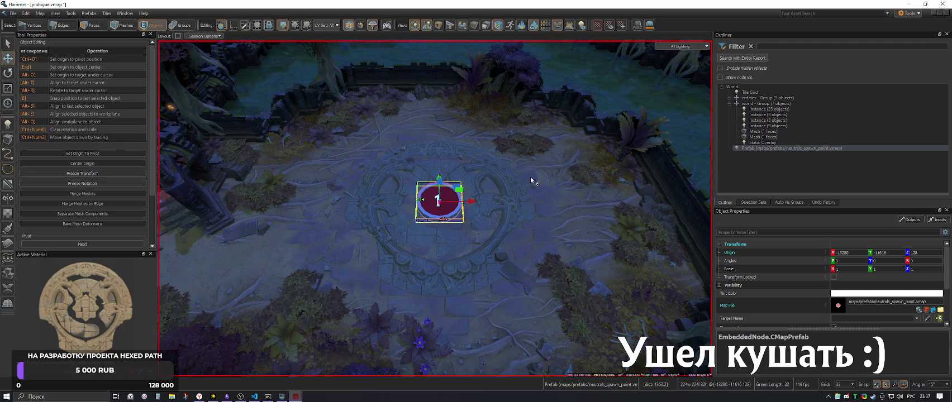
pyautogui.press('z')
pyautogui.press('s')
pyautogui.press('z')
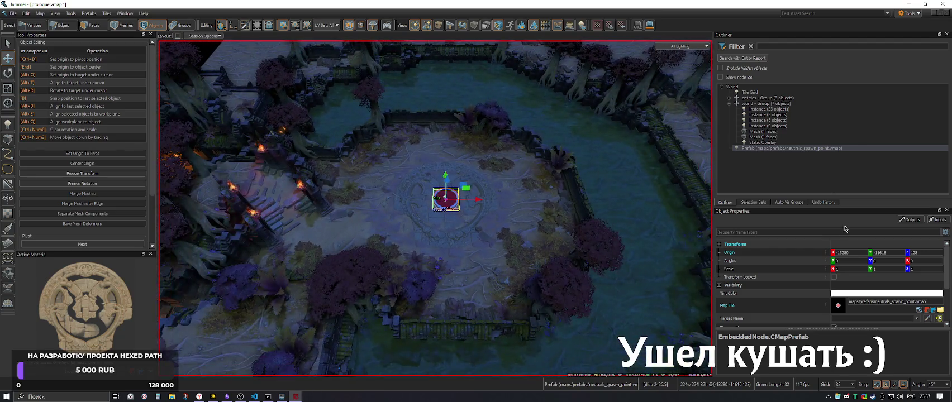
# Open the spawn-point prefab's map and start Save As in the prefabs folder
pyautogui.doubleClick(835, 312)
pyautogui.click(12, 13)
pyautogui.click(26, 72)
pyautogui.moveTo(375, 72); pyautogui.dragTo(372, 80)
pyautogui.click(385, 153)
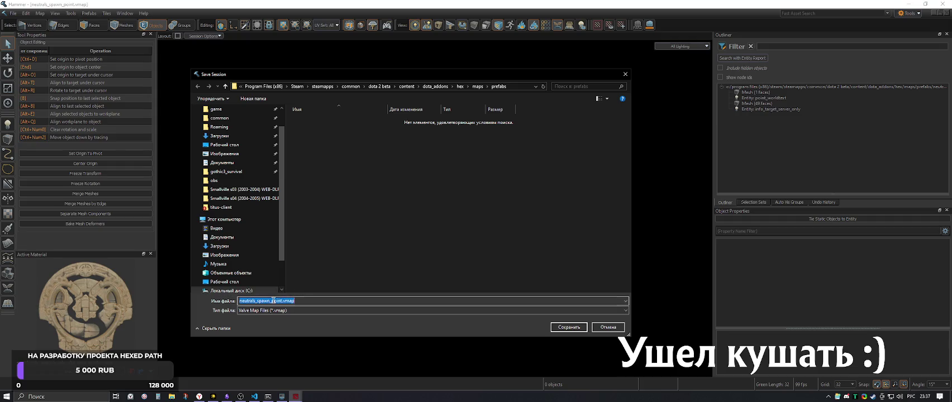
# Rename the file to boss_spawn_point.vmap and save it
pyautogui.moveTo(282, 300); pyautogui.dragTo(208, 299)
pyautogui.hotkey('alt', 'shift')
pyautogui.write('c')
pyautogui.press('BackSpace')
pyautogui.write('bos')
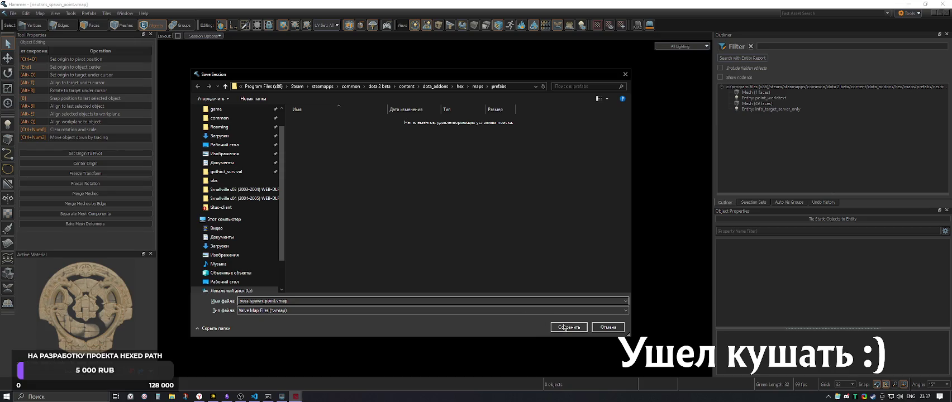
pyautogui.click(313, 302)
pyautogui.click(326, 302)
pyautogui.click(563, 330)
# In prologue.vmap, set the arena prefab's Map File to boss_spawn_point.vmap
pyautogui.click(125, 13)
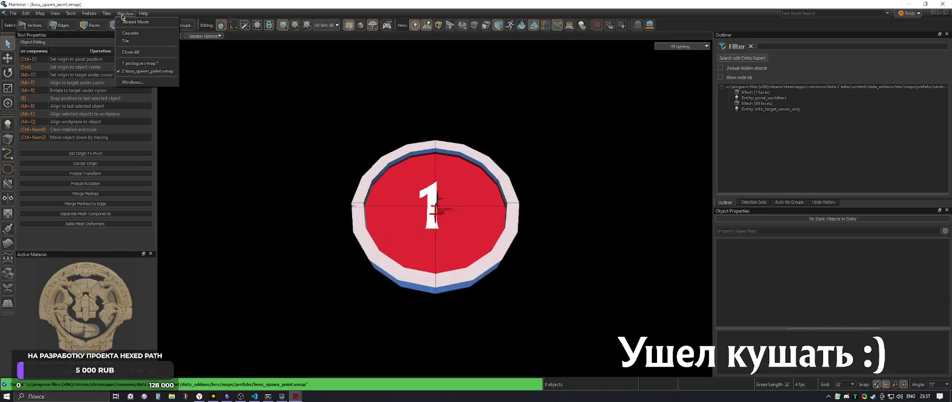
pyautogui.click(138, 66)
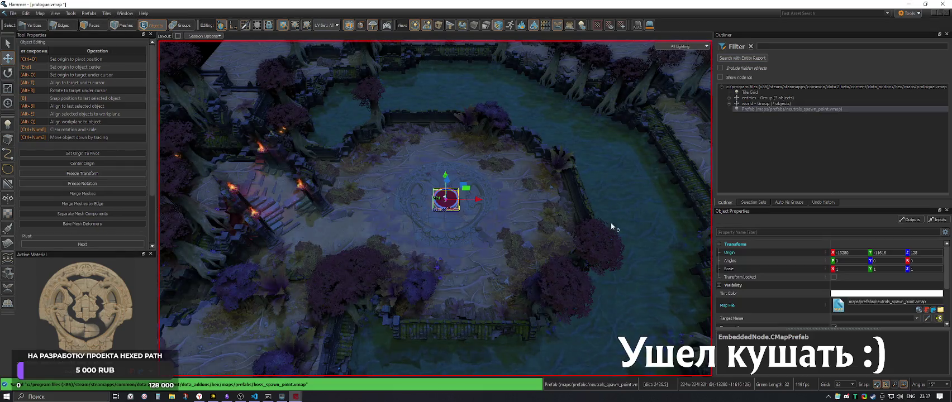
pyautogui.click(919, 310)
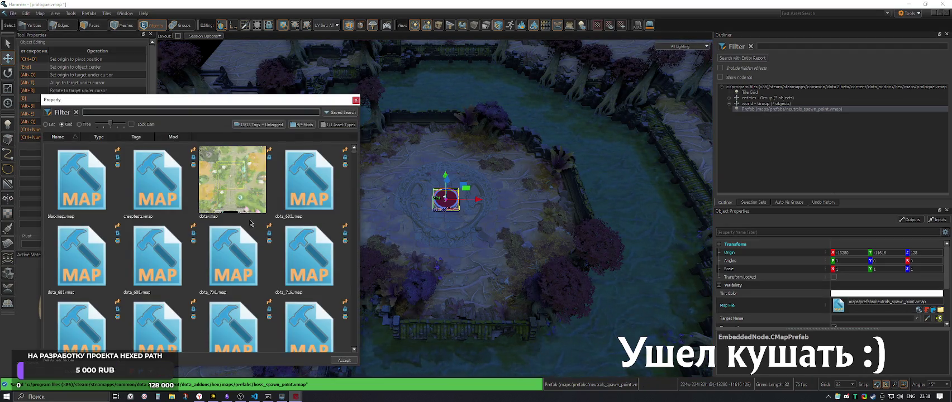
pyautogui.click(302, 124)
pyautogui.click(257, 134)
pyautogui.click(166, 183)
pyautogui.doubleClick(166, 184)
# Frame the boss prefab and select it to check its properties
pyautogui.press('f')
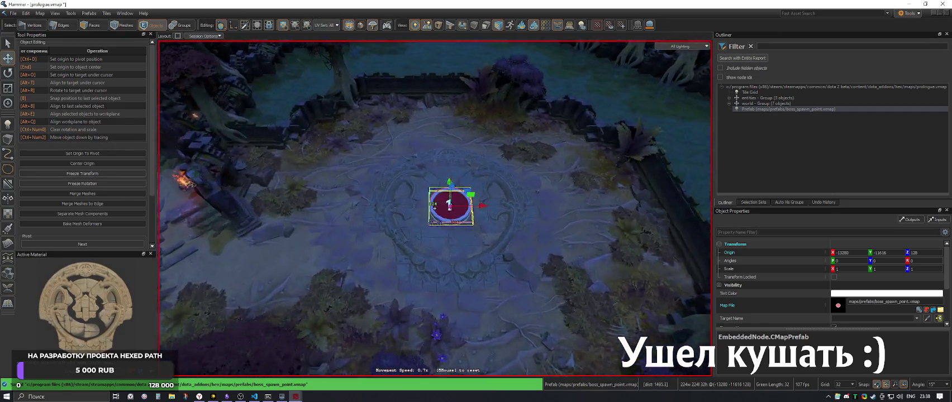
pyautogui.press('Escape')
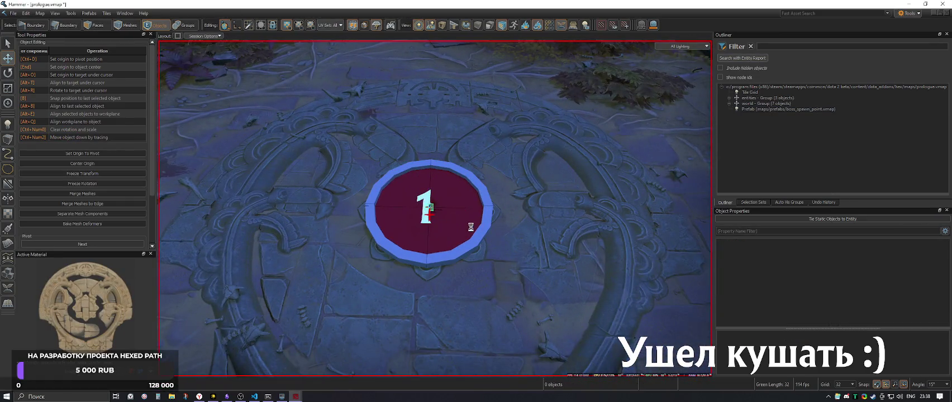
pyautogui.scroll(-3, 459, 220)
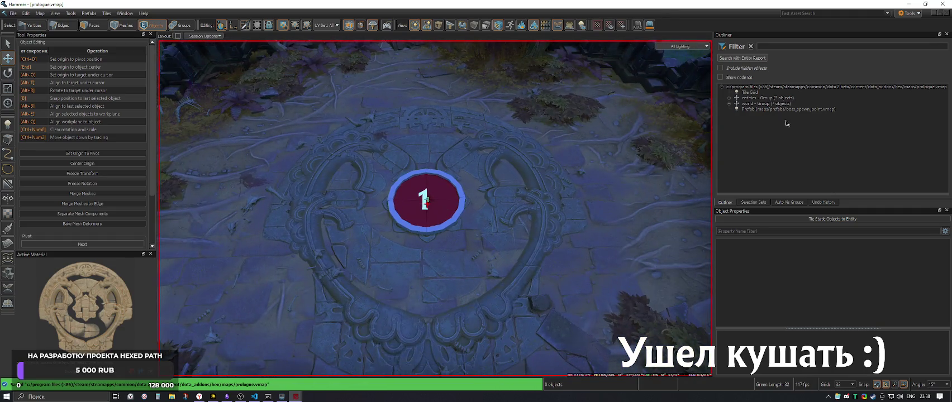
pyautogui.click(788, 109)
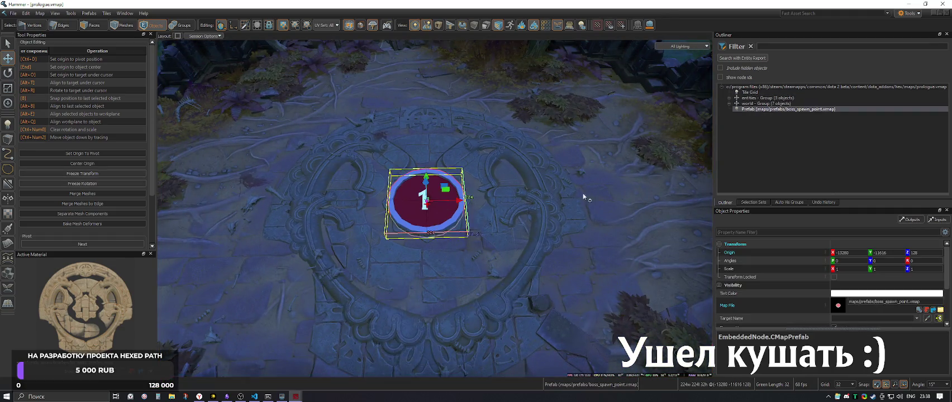
pyautogui.scroll(-3, 435, 208)
pyautogui.scroll(5, 435, 208)
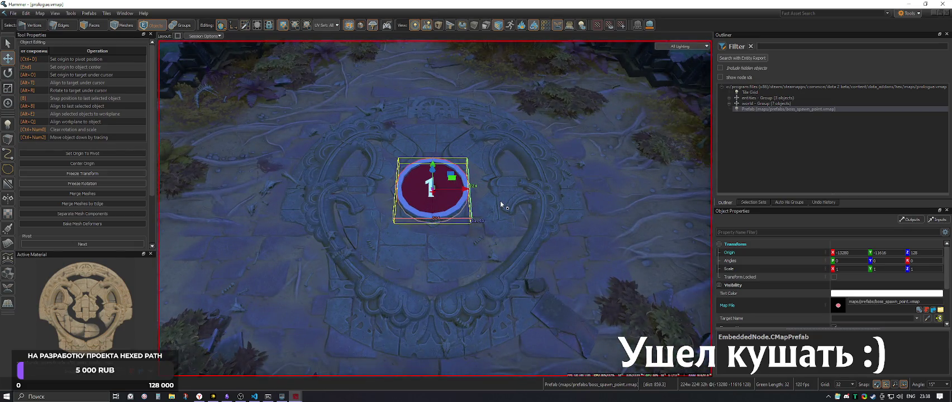
pyautogui.scroll(-3, 812, 311)
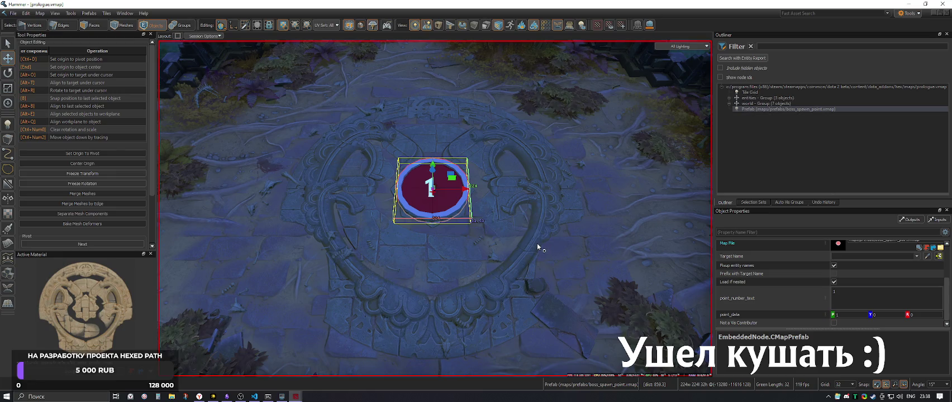
pyautogui.scroll(-6, 538, 246)
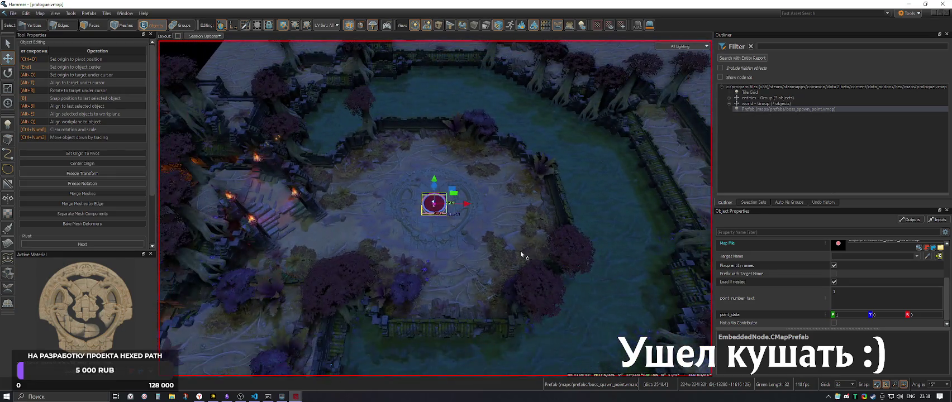
pyautogui.scroll(2, 521, 254)
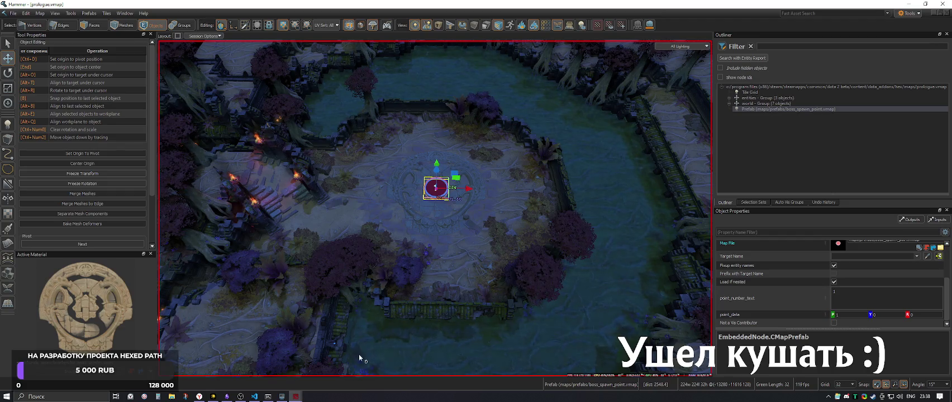
# In the running Dota 2 match, walk the Undying hero up the arena stairs to the shaman boss and back, then return to Hammer
pyautogui.moveTo(296, 396)
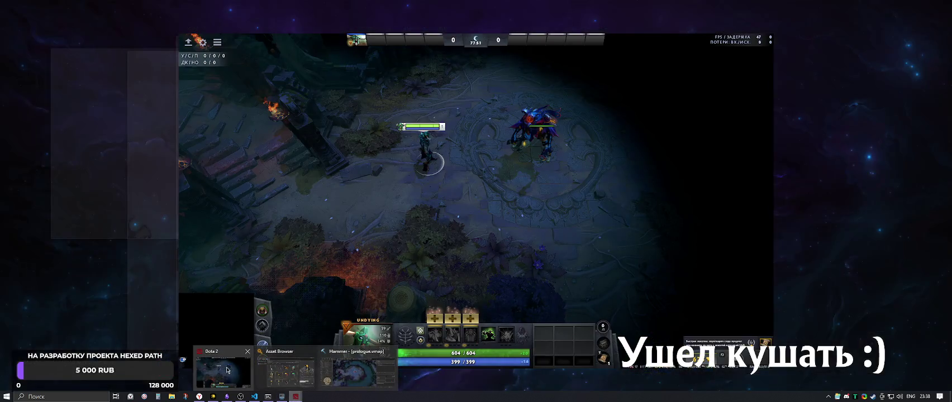
pyautogui.click(227, 370)
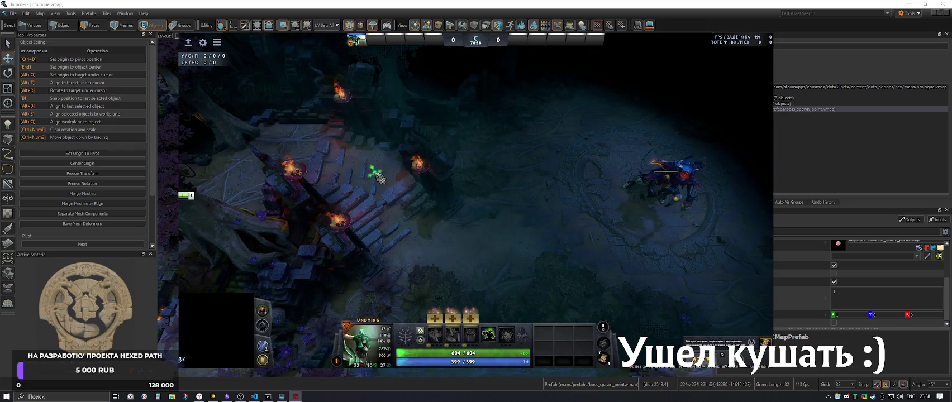
pyautogui.rightClick(423, 233)
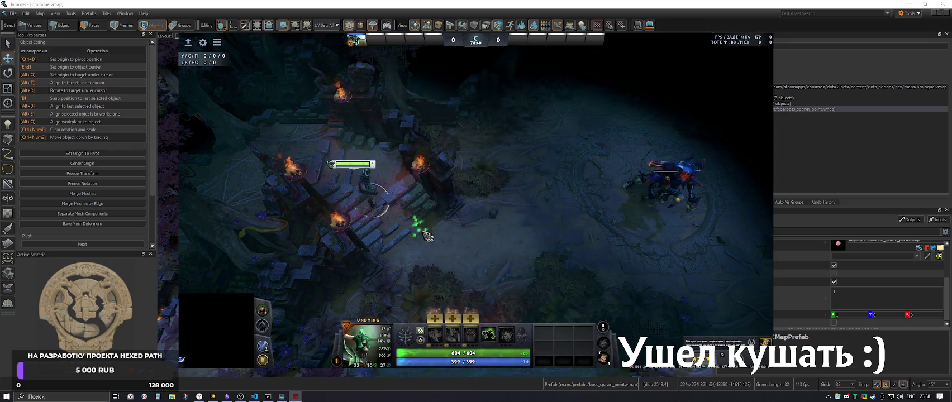
pyautogui.rightClick(486, 198)
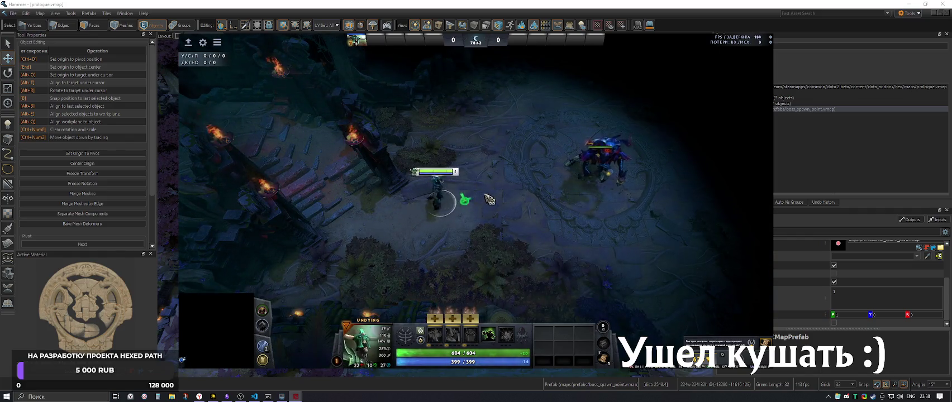
pyautogui.rightClick(480, 180)
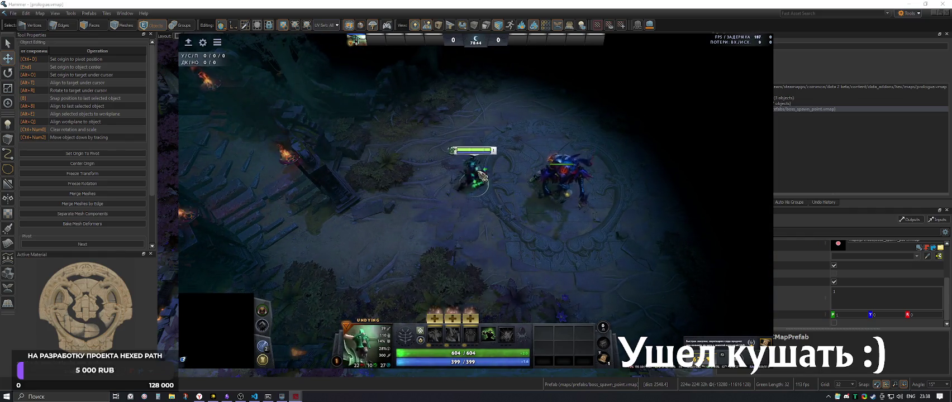
pyautogui.rightClick(434, 205)
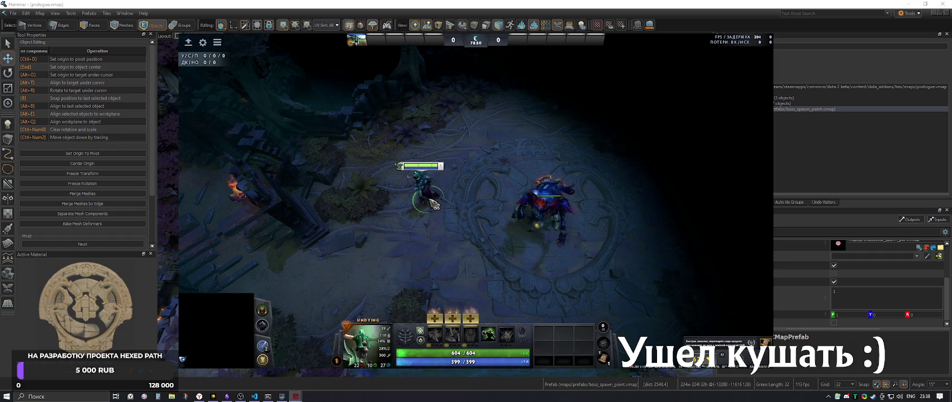
pyautogui.hotkey('alt', 'Tab')
# Select the arena's one-face mesh and the tile grid, then clear the selection
pyautogui.click(363, 271)
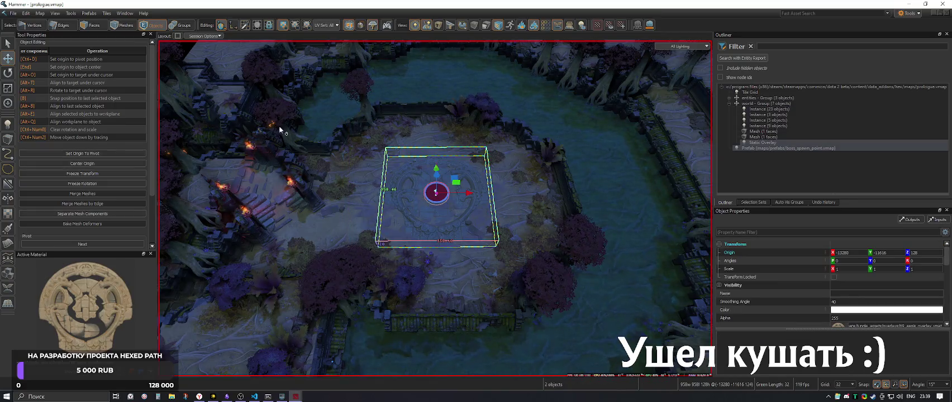
pyautogui.click(161, 48)
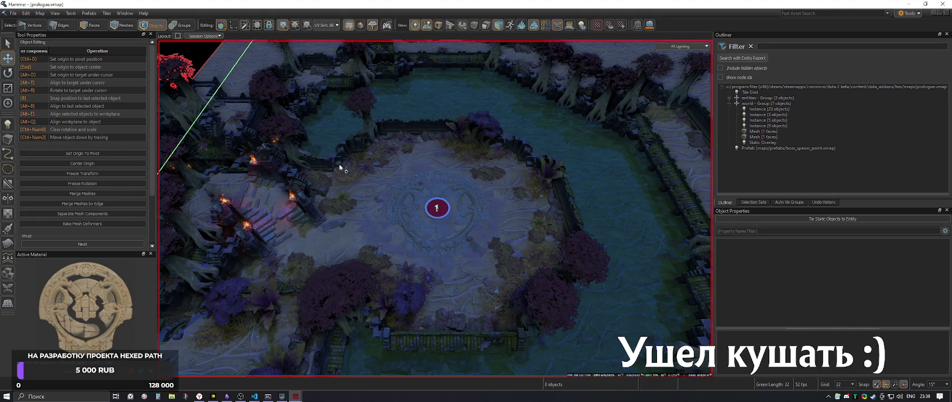
pyautogui.press('Escape')
# Make toolstrigger.vmat the active material and drag a square quad over the arena centre
pyautogui.click(8, 138)
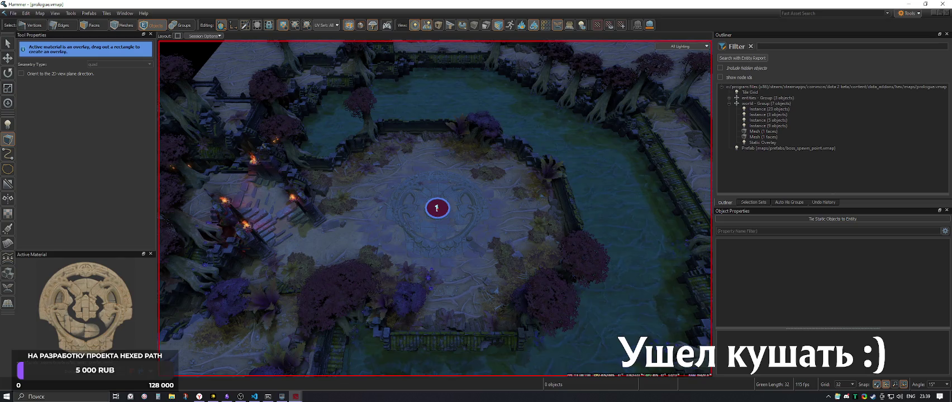
pyautogui.doubleClick(86, 301)
pyautogui.write('tr')
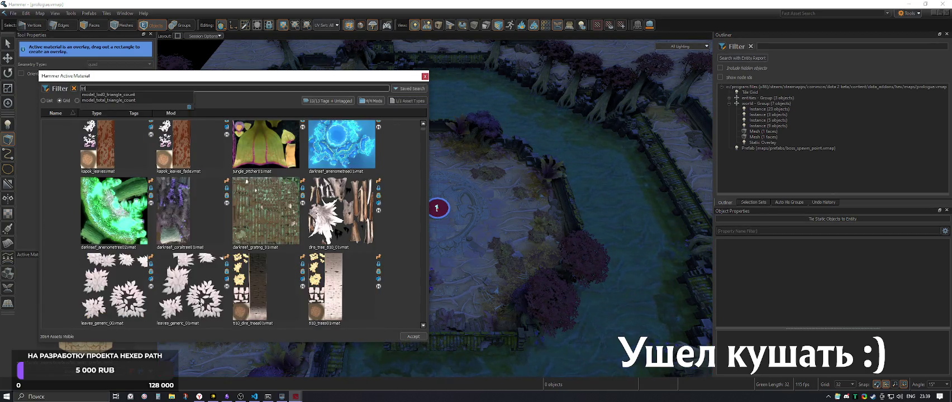
pyautogui.write('igger')
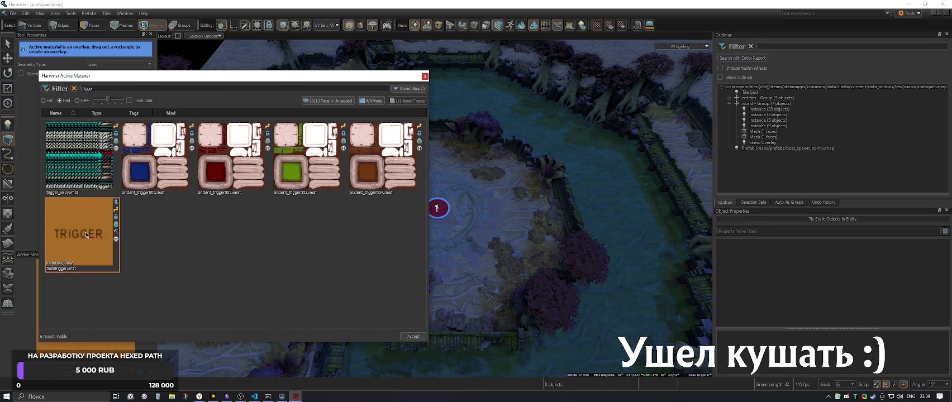
pyautogui.doubleClick(86, 233)
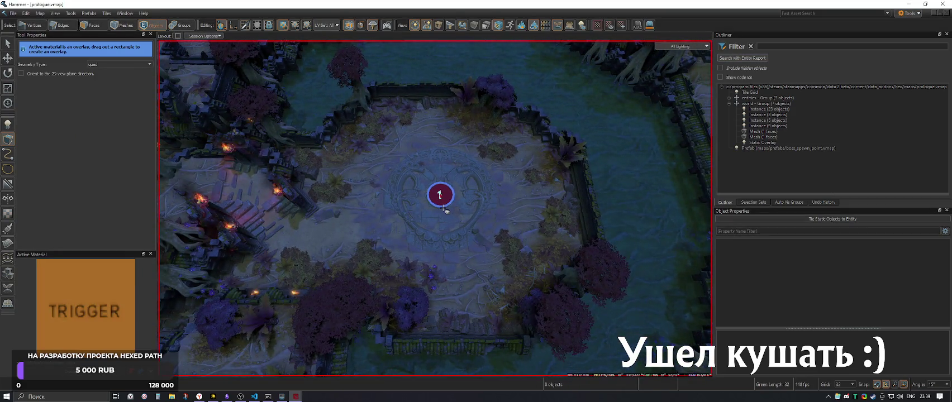
pyautogui.moveTo(391, 153)
pyautogui.mouseDown()
pyautogui.moveTo(506, 263)
pyautogui.moveTo(531, 268)
pyautogui.moveTo(526, 275)
pyautogui.mouseUp()
# Commit the drawn TRIGGER quad as a mesh, then select it and delete it
pyautogui.press('Return')
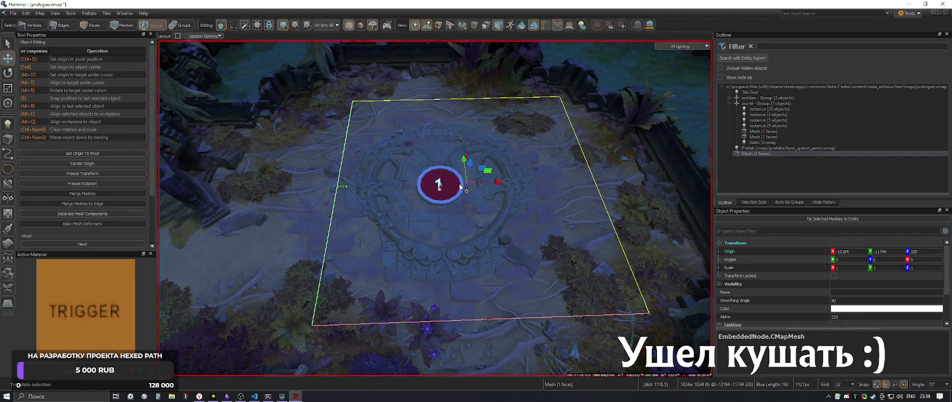
pyautogui.press('Escape')
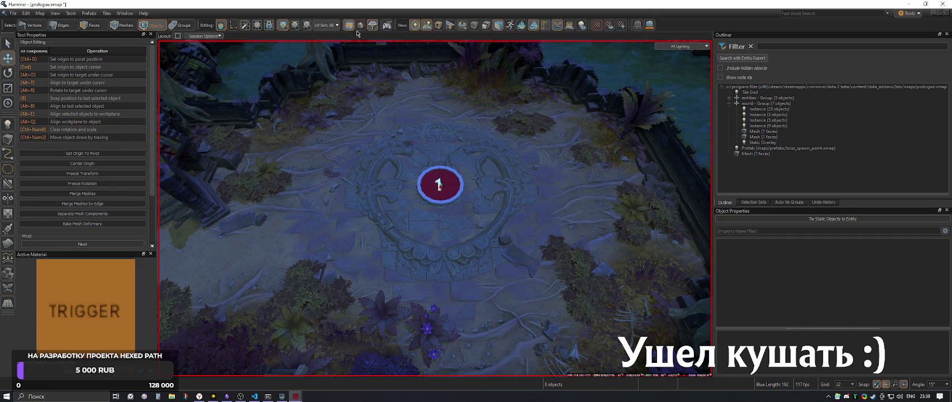
pyautogui.click(447, 229)
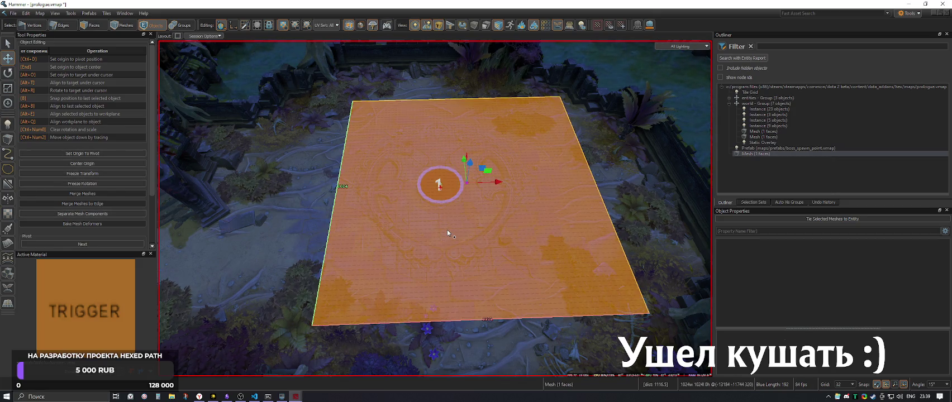
pyautogui.press('Delete')
# Draw a cylinder block over the arena's central circle and move it onto the circle's centre
pyautogui.click(8, 139)
pyautogui.click(119, 64)
pyautogui.click(94, 76)
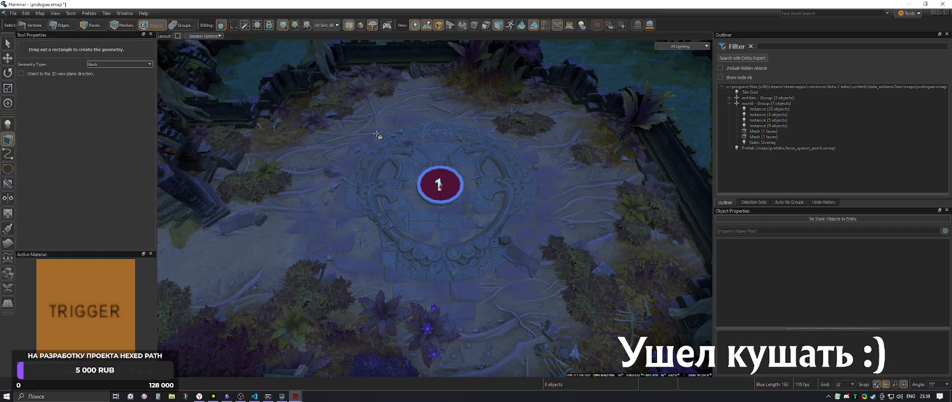
pyautogui.click(106, 64)
pyautogui.click(103, 81)
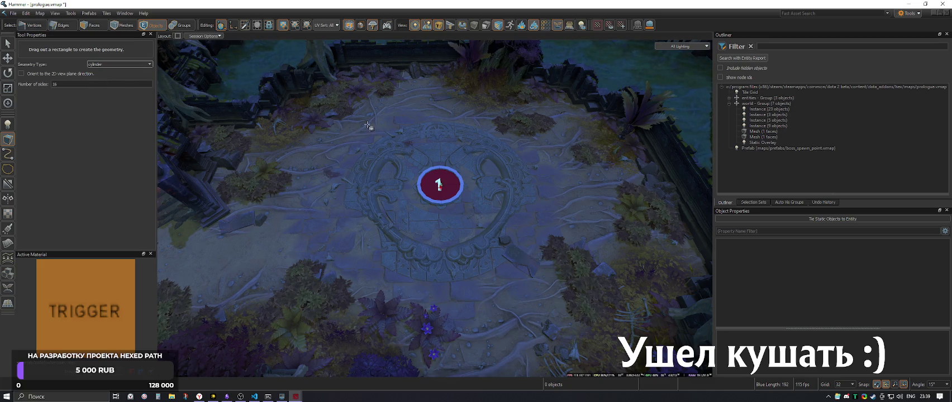
pyautogui.moveTo(371, 130)
pyautogui.mouseDown()
pyautogui.moveTo(515, 247)
pyautogui.moveTo(568, 277)
pyautogui.moveTo(605, 279)
pyautogui.moveTo(622, 317)
pyautogui.mouseUp()
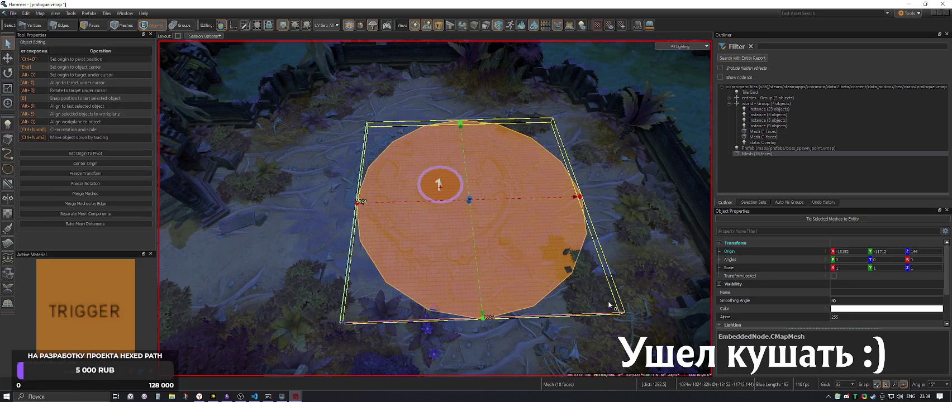
pyautogui.press('w')
pyautogui.moveTo(484, 193)
pyautogui.mouseDown()
pyautogui.moveTo(437, 180)
pyautogui.moveTo(443, 188)
pyautogui.mouseUp()
# Zoom in on the cylinder and select its top face in Face mode
pyautogui.press('z')
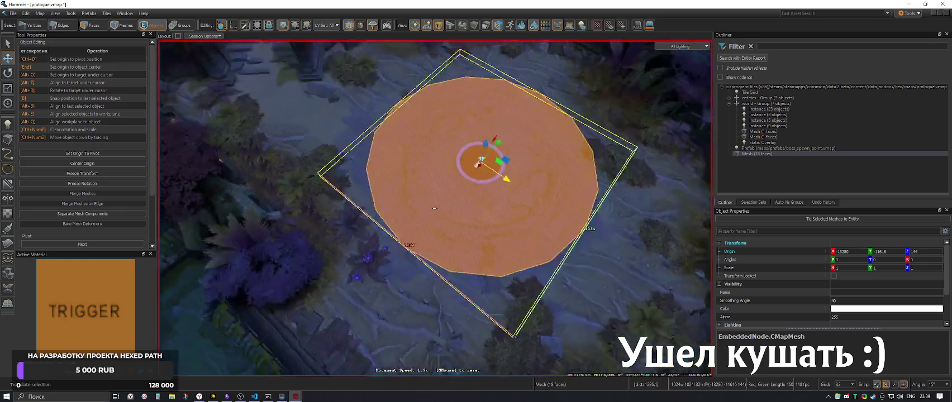
pyautogui.scroll(1, 435, 208)
pyautogui.press('3')
pyautogui.click(492, 194)
# Select all the cylinder's faces, reset the texture, and set the TRIGGER texture scale to 2
pyautogui.press('4')
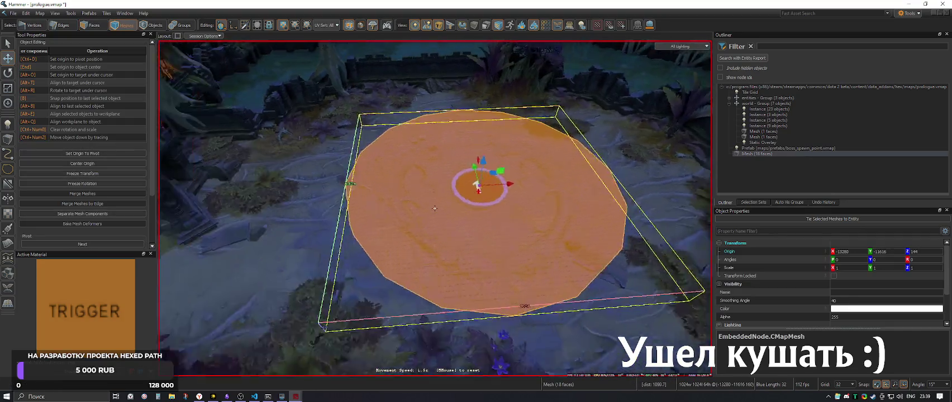
pyautogui.press('3')
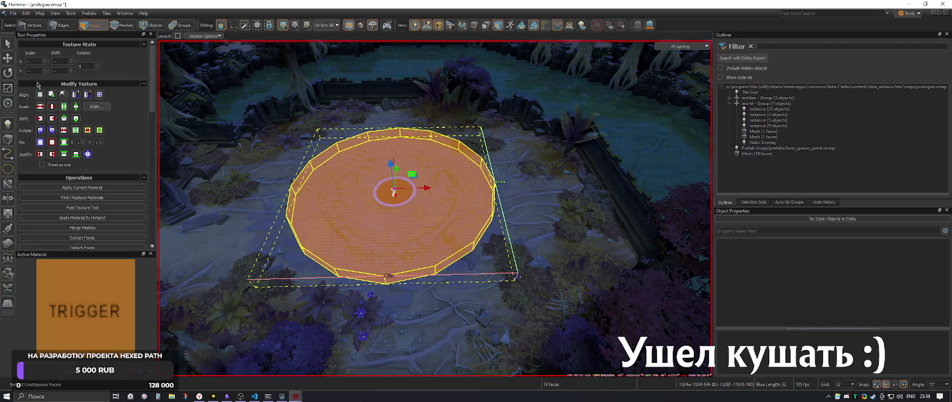
pyautogui.click(39, 96)
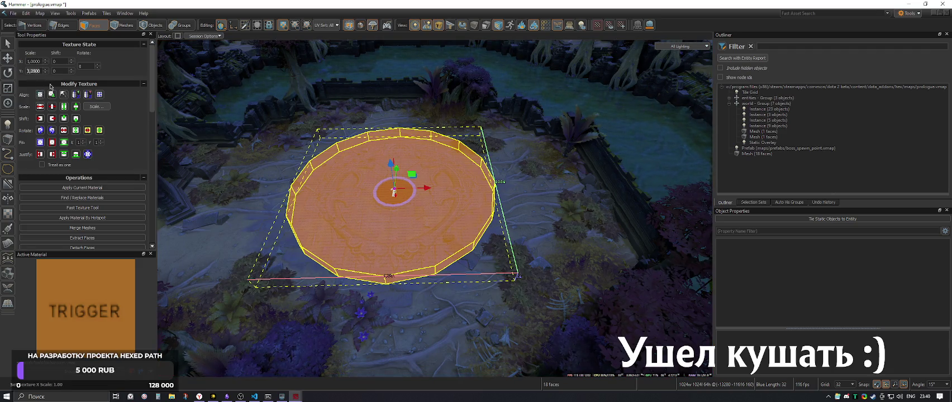
pyautogui.scroll(3, 434, 209)
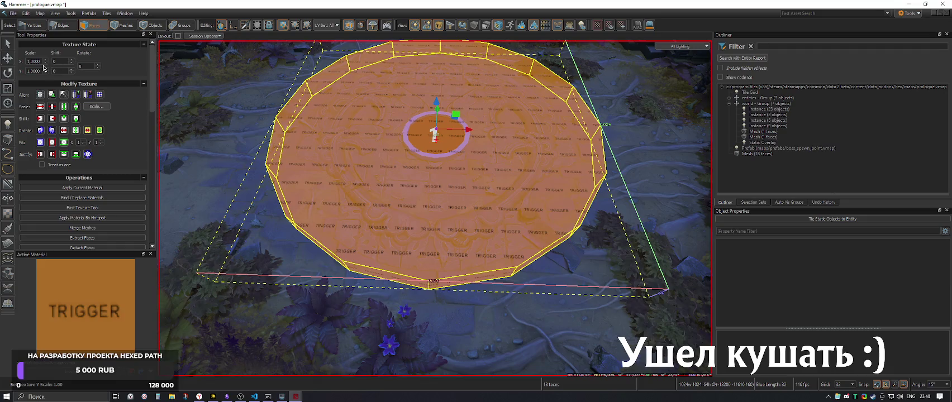
pyautogui.click(45, 59)
pyautogui.click(45, 69)
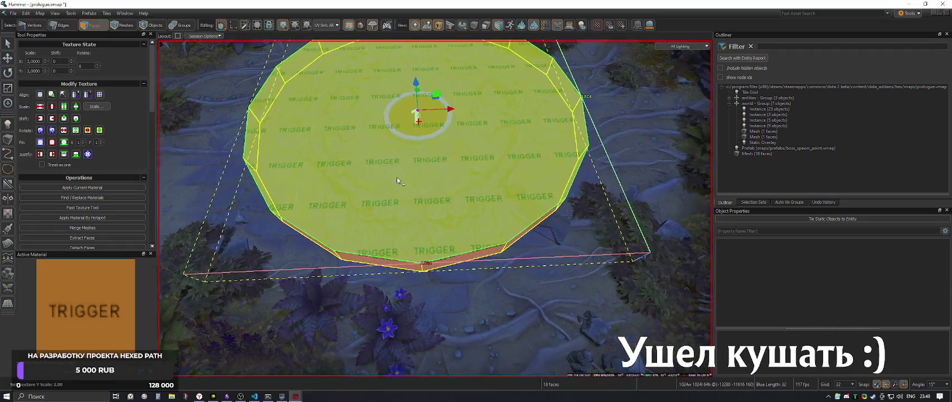
# In Mesh mode, tie the cylinder to a trigger_dota entity with Ctrl+T
pyautogui.press('4')
pyautogui.scroll(-5, 456, 195)
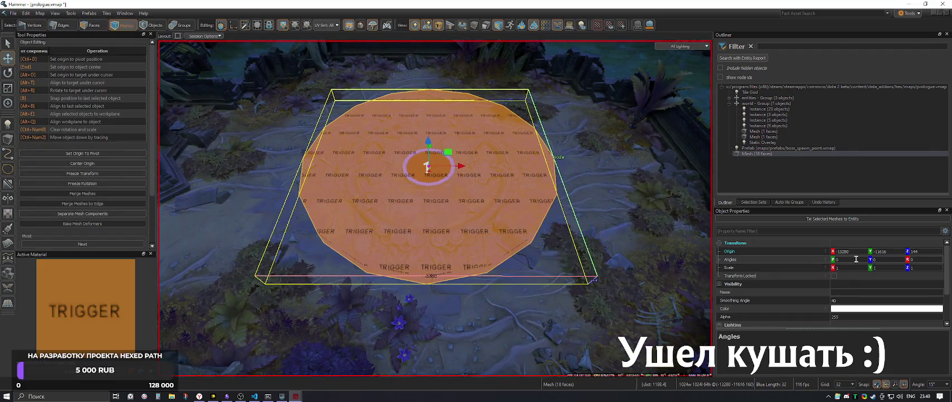
pyautogui.scroll(-3, 435, 208)
pyautogui.scroll(4, 435, 208)
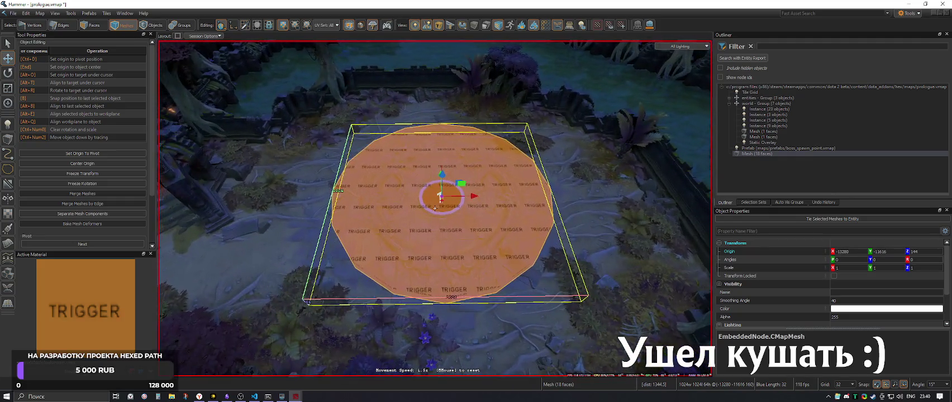
pyautogui.hotkey('ctrl', 't')
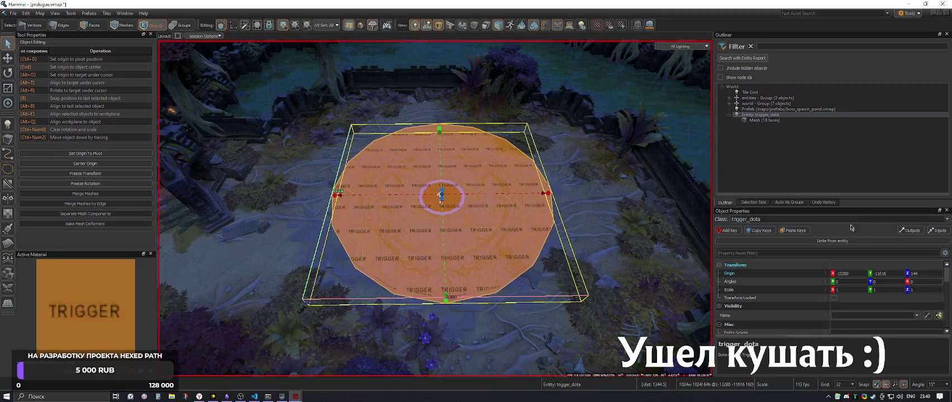
pyautogui.click(947, 220)
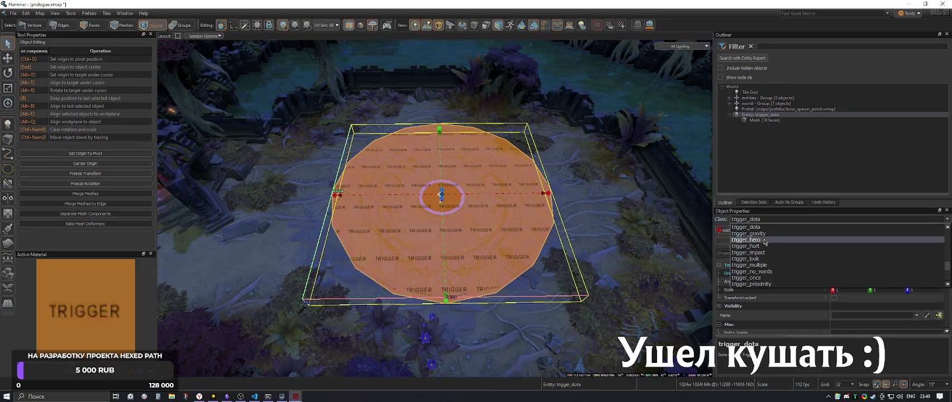
pyautogui.click(748, 227)
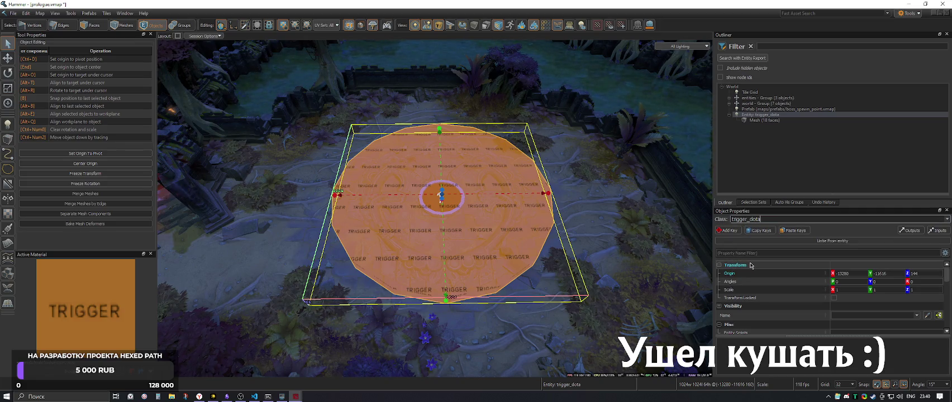
# Change the trigger cylinder's entity class from trigger_dota to trigger_hero and review its properties
pyautogui.click(947, 219)
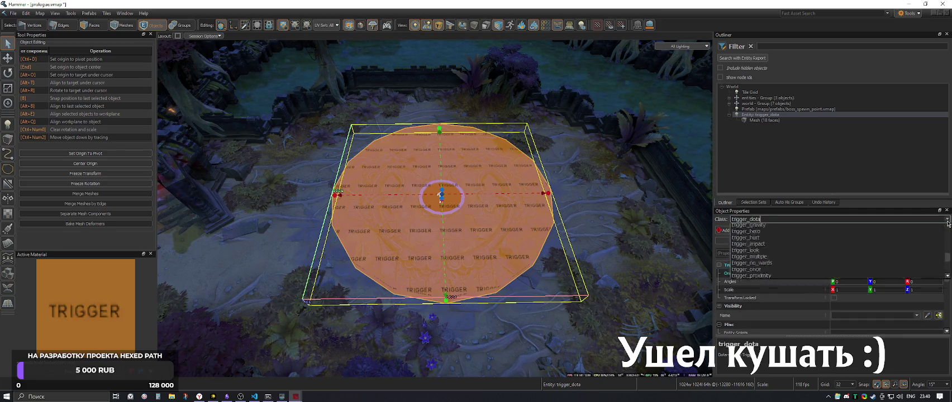
pyautogui.click(763, 241)
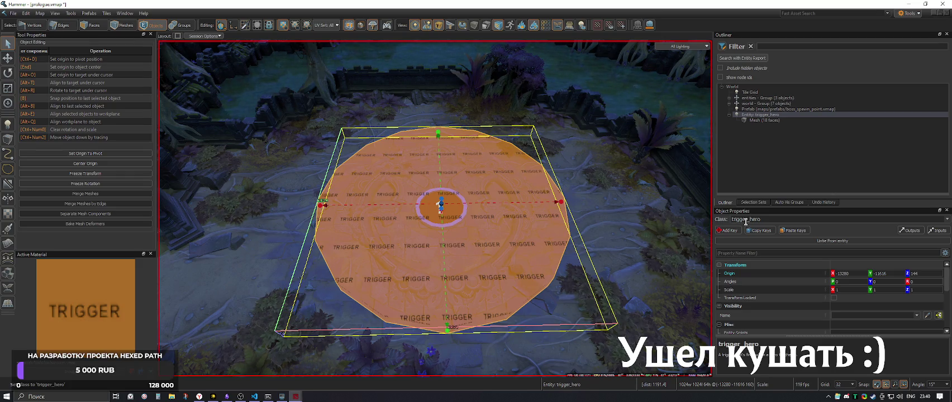
pyautogui.scroll(-3, 435, 208)
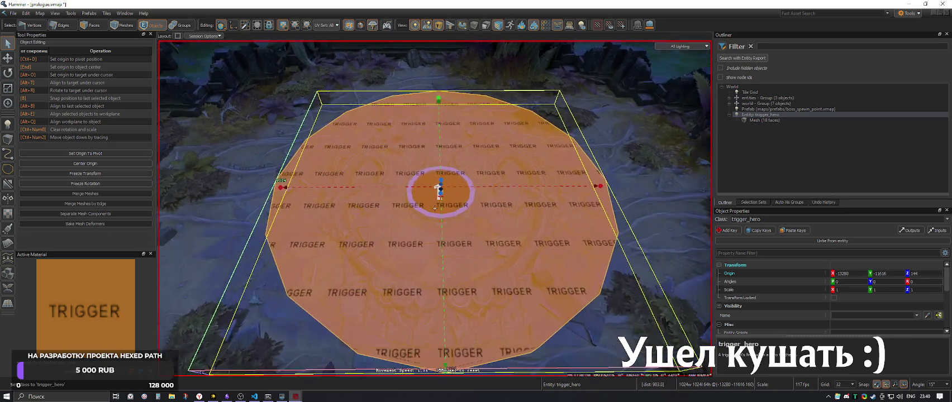
pyautogui.scroll(2, 434, 208)
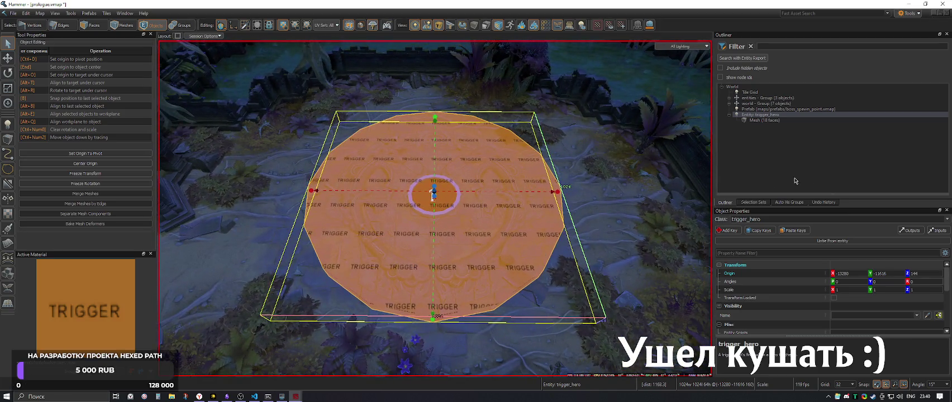
pyautogui.scroll(-1, 815, 292)
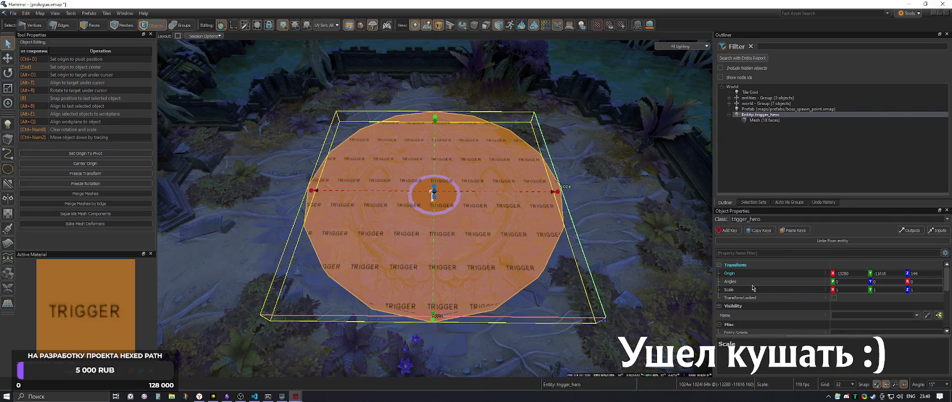
pyautogui.scroll(-1, 749, 288)
pyautogui.click(748, 299)
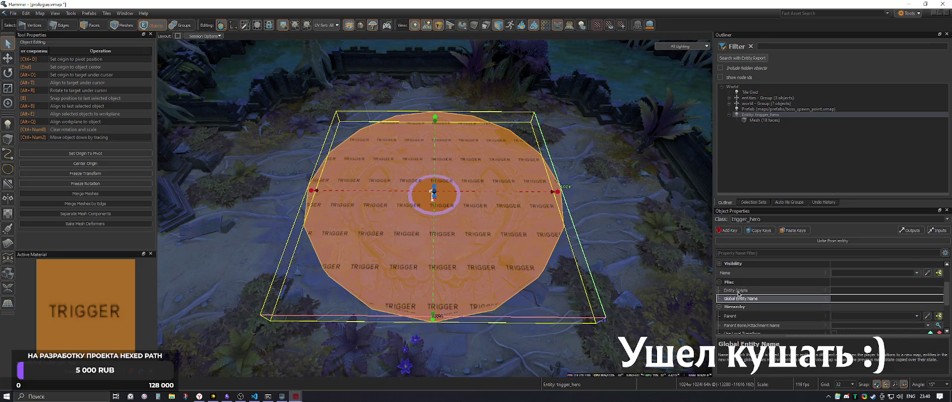
pyautogui.scroll(-1, 744, 308)
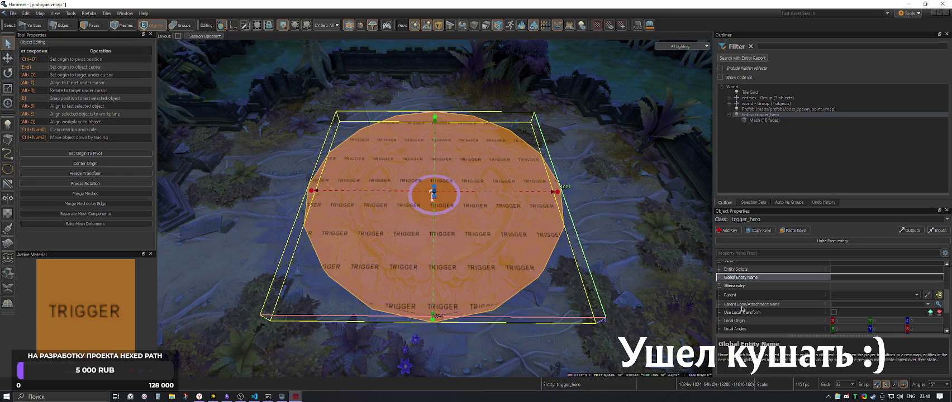
pyautogui.click(739, 314)
pyautogui.scroll(-1, 739, 321)
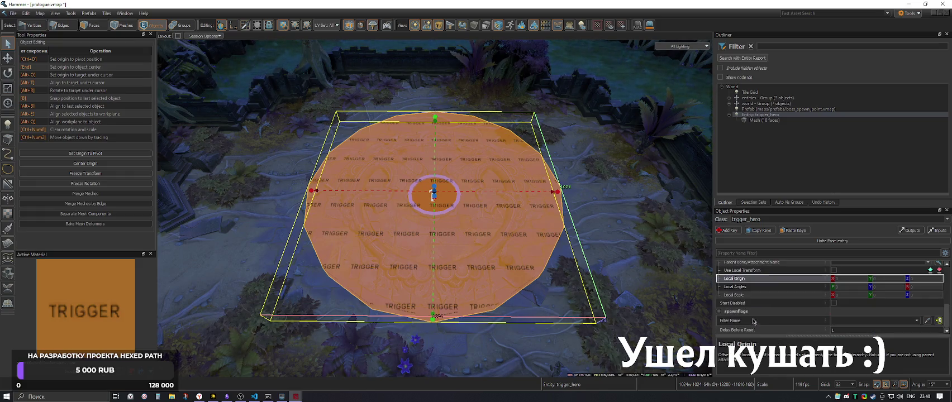
pyautogui.scroll(-1, 737, 291)
pyautogui.click(735, 304)
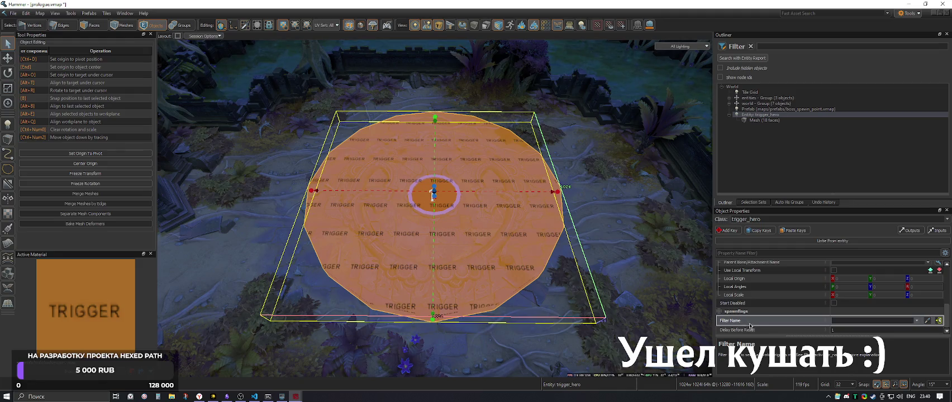
pyautogui.click(765, 331)
pyautogui.scroll(4, 779, 318)
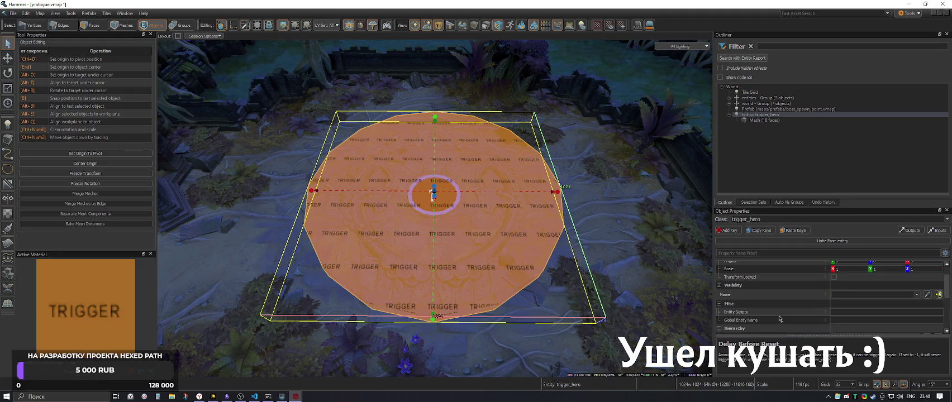
pyautogui.click(726, 294)
pyautogui.click(720, 285)
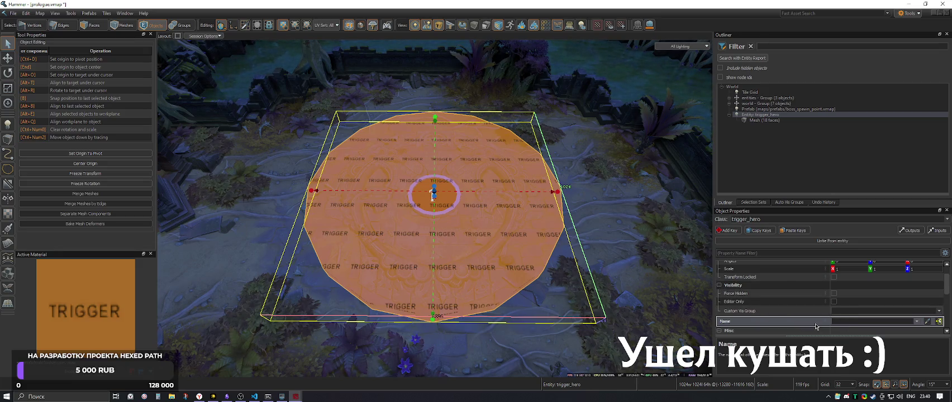
pyautogui.click(720, 286)
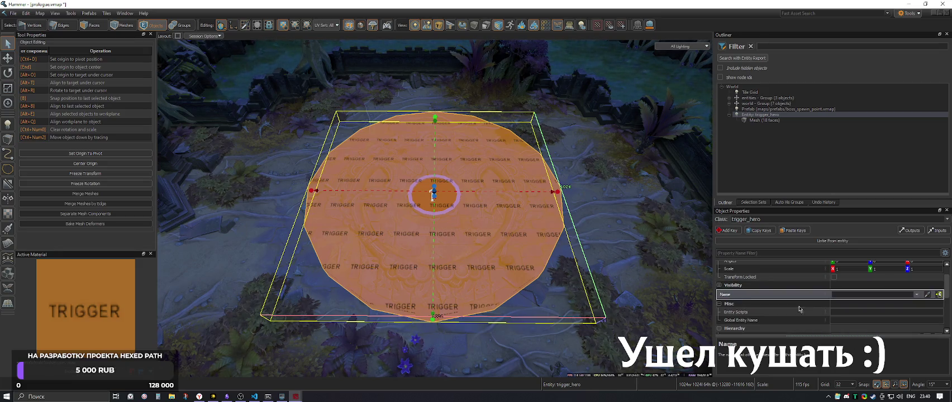
pyautogui.scroll(-1, 811, 305)
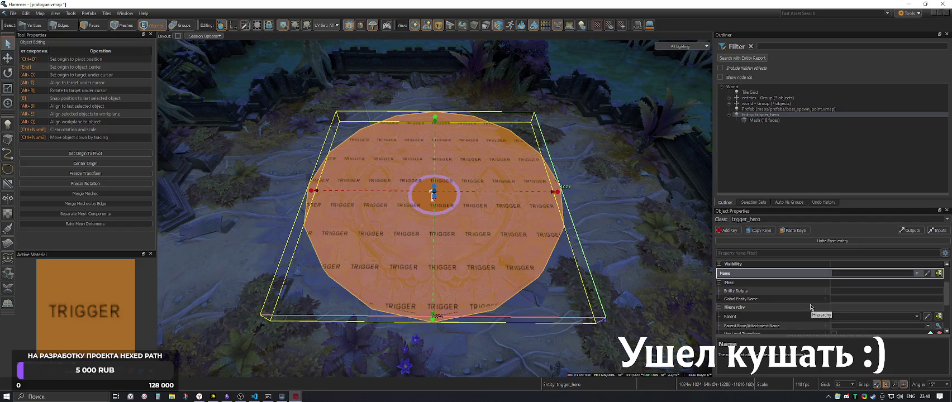
pyautogui.scroll(-1, 811, 307)
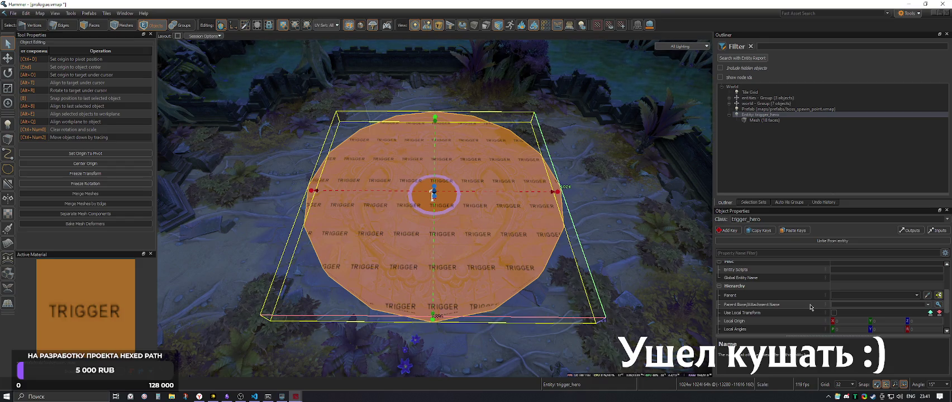
pyautogui.scroll(-2, 774, 287)
pyautogui.scroll(1, 760, 282)
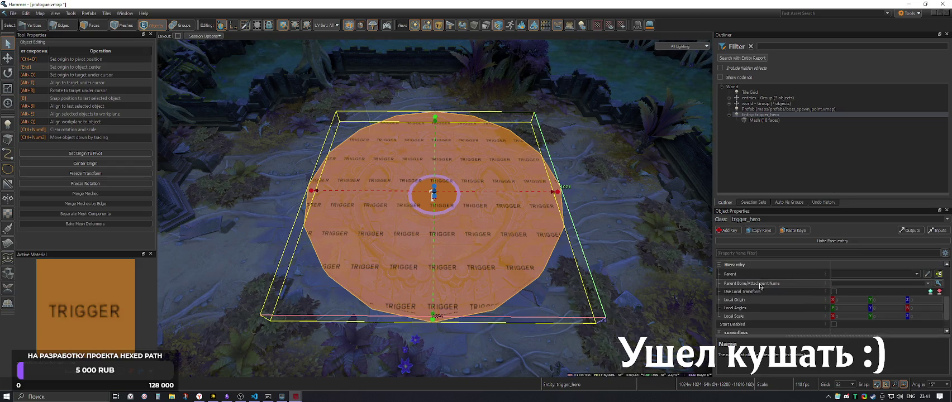
pyautogui.click(753, 291)
pyautogui.scroll(-1, 750, 290)
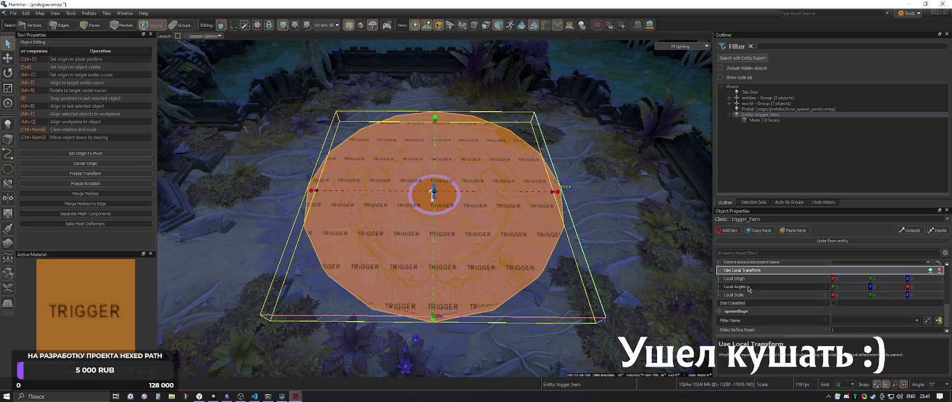
pyautogui.click(748, 303)
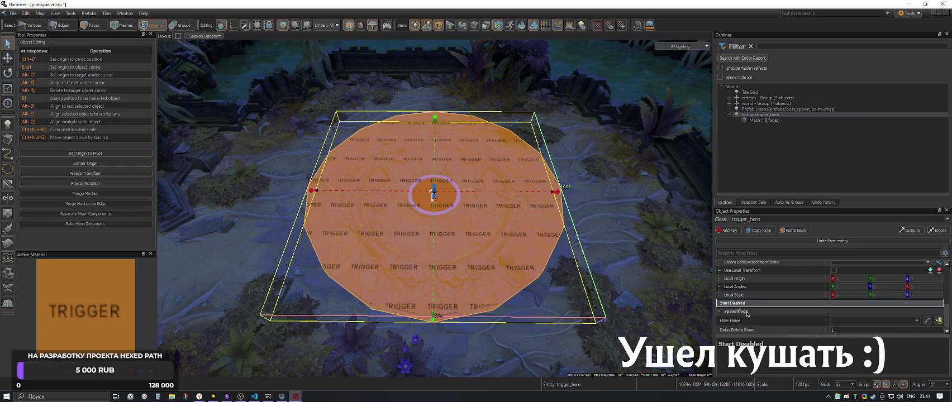
pyautogui.click(746, 322)
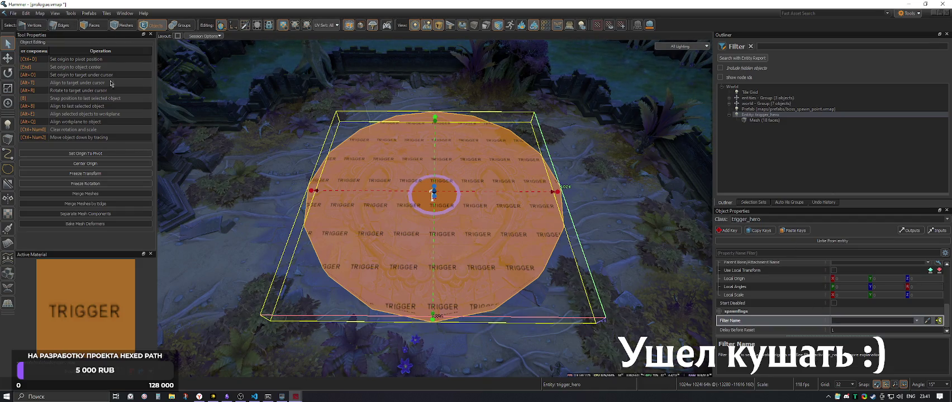
pyautogui.click(8, 125)
# Place a filter_activator_name entity in the arena and keep its Filter mode allowing matching entities
pyautogui.click(92, 57)
pyautogui.write('filter')
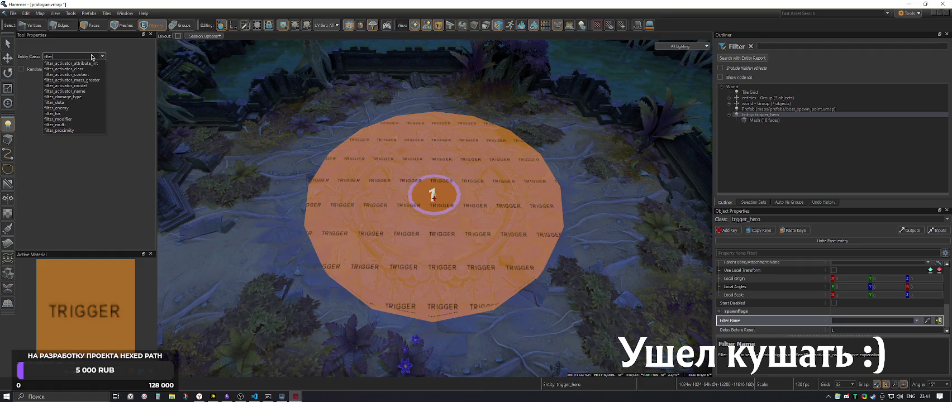
pyautogui.click(81, 92)
pyautogui.click(296, 216)
pyautogui.press('w')
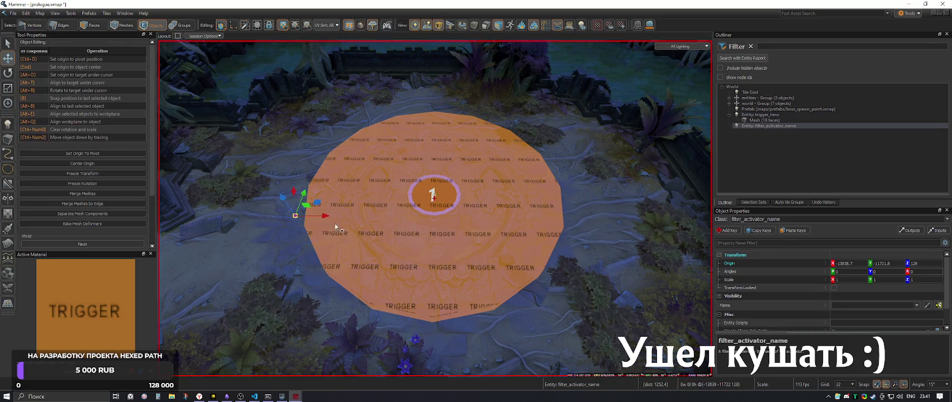
pyautogui.scroll(-1, 757, 277)
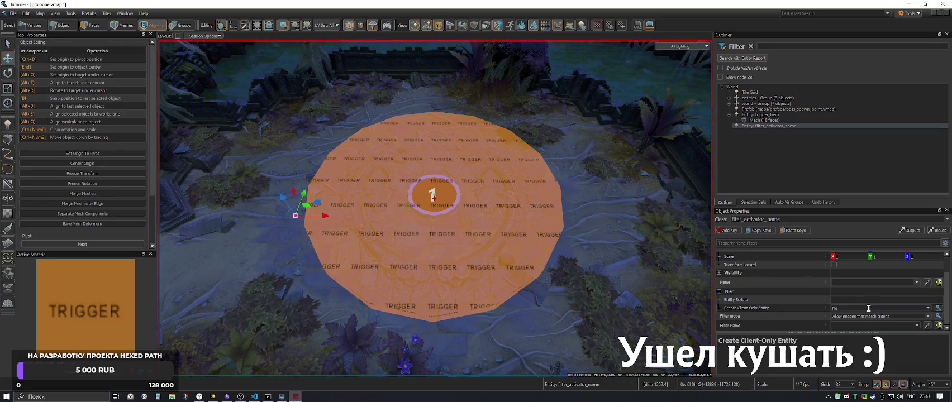
pyautogui.click(928, 317)
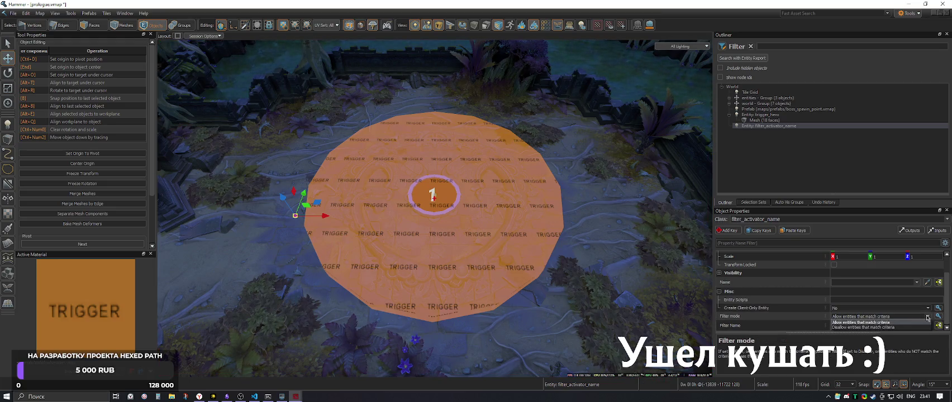
pyautogui.click(895, 322)
pyautogui.click(804, 326)
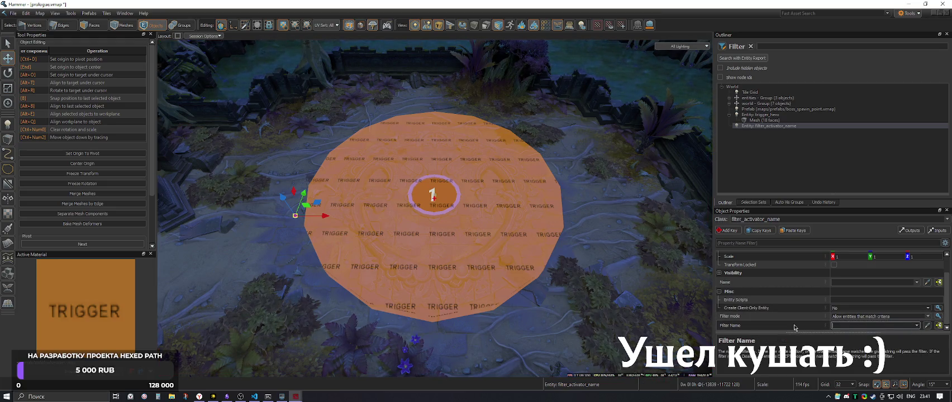
pyautogui.click(752, 310)
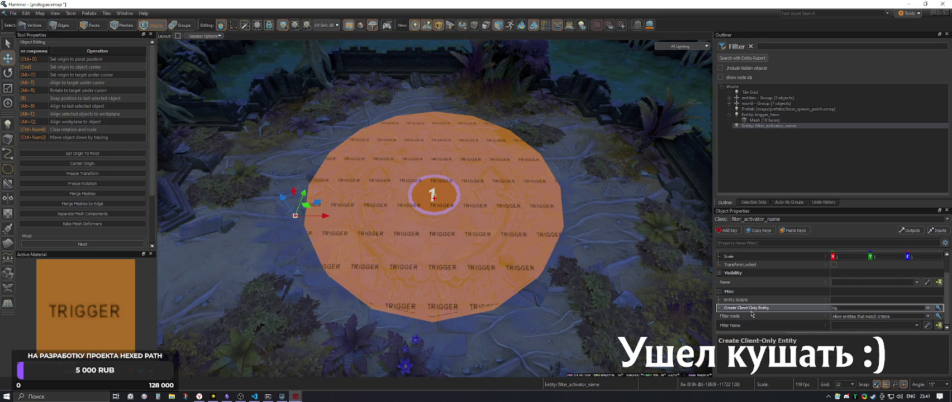
pyautogui.click(750, 301)
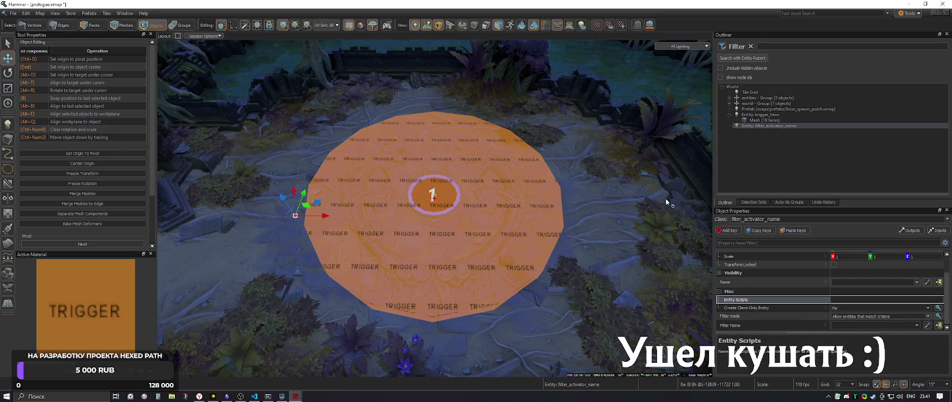
# Select the trigger_hero entity and look through its property descriptions
pyautogui.click(763, 114)
pyautogui.scroll(-3, 818, 294)
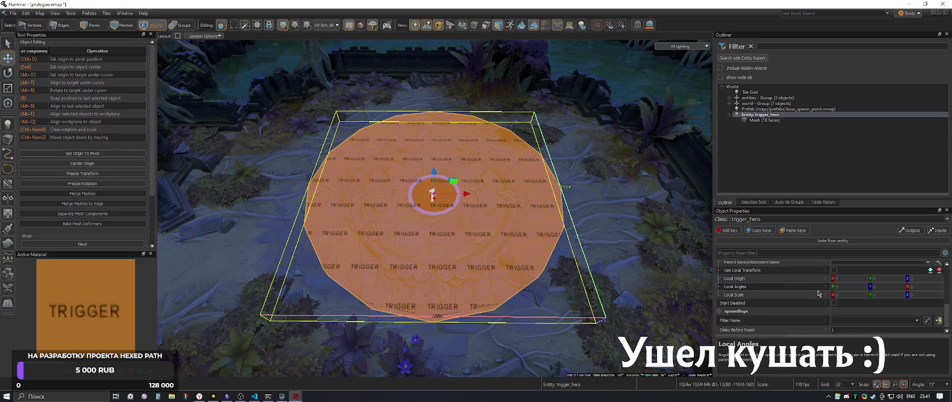
pyautogui.moveTo(755, 334)
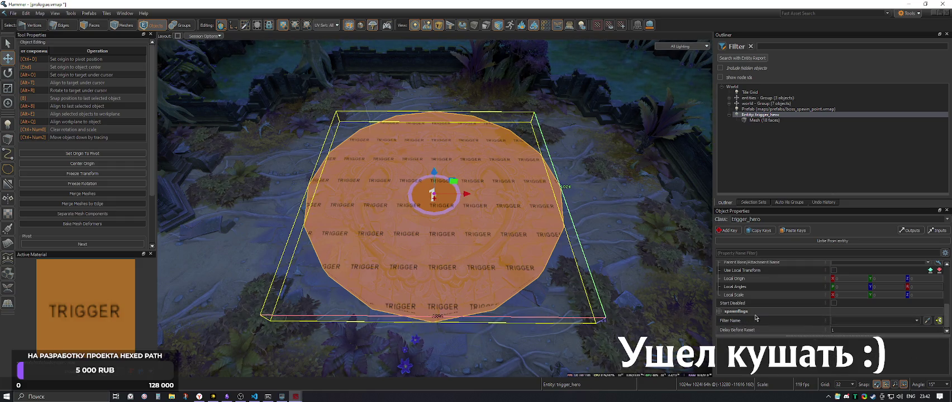
pyautogui.scroll(1, 759, 318)
pyautogui.scroll(1, 757, 314)
pyautogui.moveTo(750, 297)
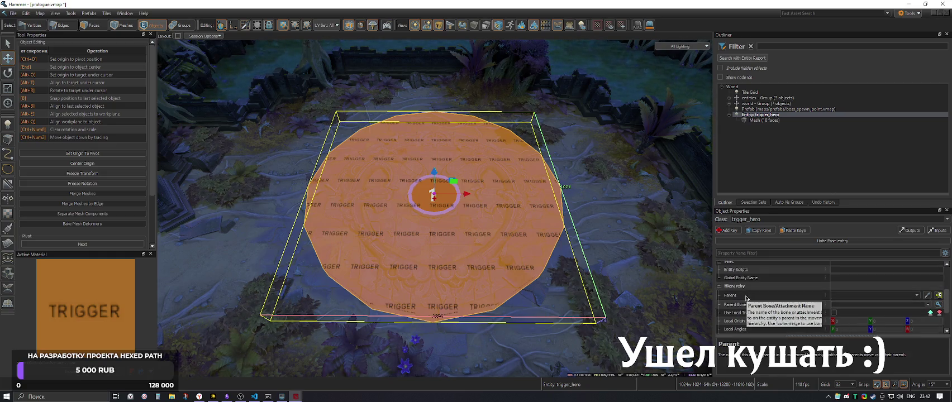
pyautogui.click(745, 306)
pyautogui.scroll(1, 742, 283)
pyautogui.click(746, 291)
pyautogui.scroll(1, 745, 302)
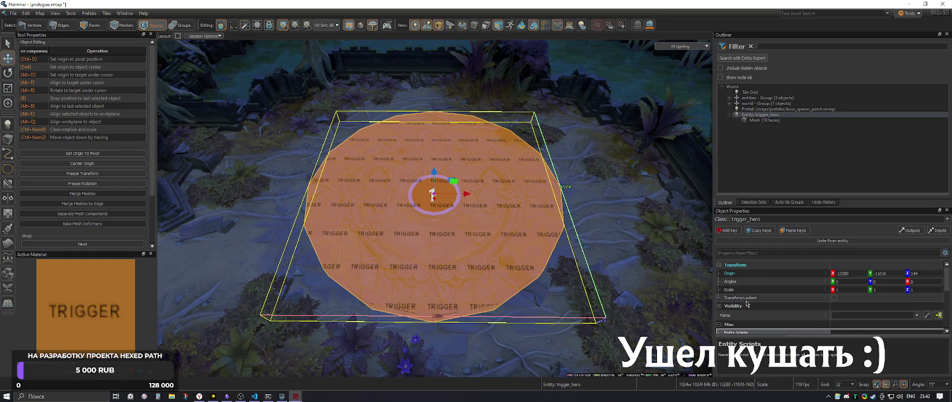
# Remove trigger_hero from prologue.vmap and select the boss_spawn_point prefab
pyautogui.click(765, 119)
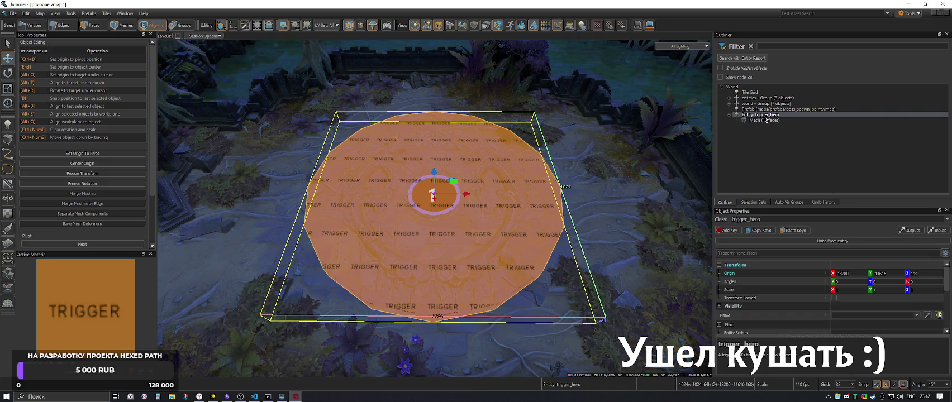
pyautogui.press('Delete')
pyautogui.click(751, 110)
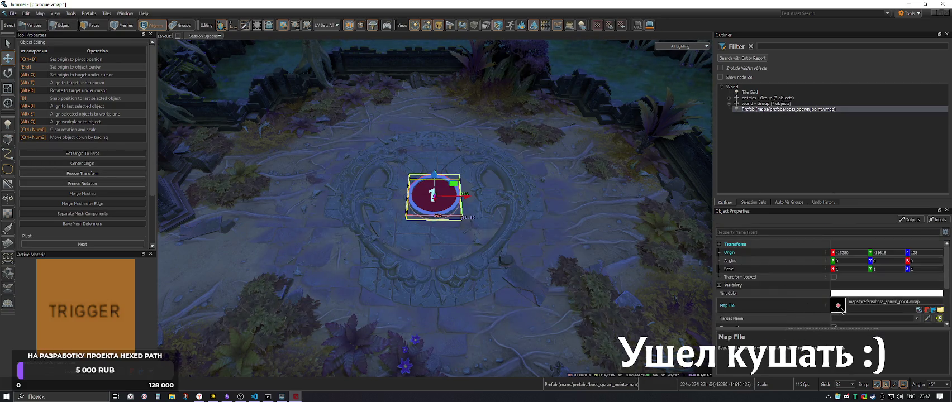
# Open the boss_spawn_point prefab, paste trigger_hero into it, and set its origin to 0 0 0
pyautogui.click(841, 307)
pyautogui.hotkey('ctrl', 'shift', 'v')
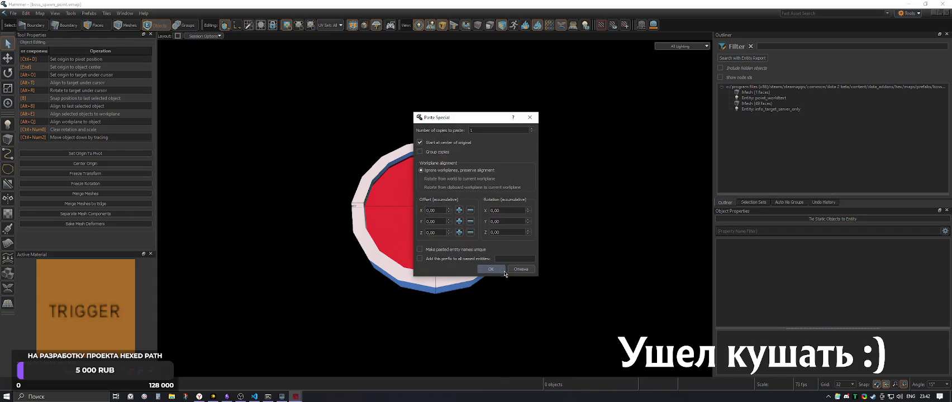
pyautogui.click(497, 272)
pyautogui.scroll(-5, 434, 208)
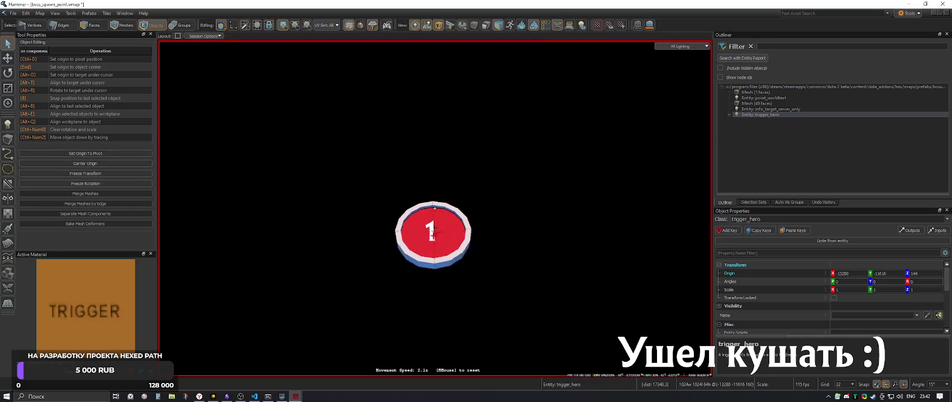
pyautogui.doubleClick(847, 274)
pyautogui.write('0')
pyautogui.press('Tab')
pyautogui.write('0')
pyautogui.press('Tab')
pyautogui.write('0')
pyautogui.press('Return')
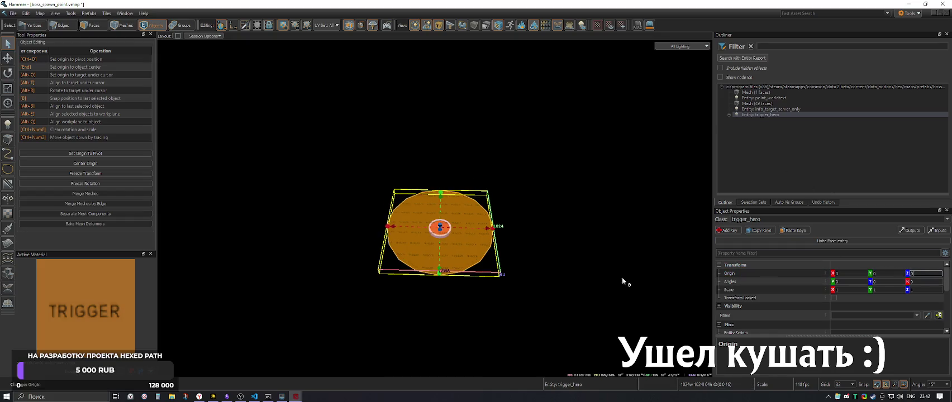
# Delete the 49-face and 1-face meshes from the prefab
pyautogui.scroll(-2, 435, 209)
pyautogui.scroll(5, 435, 208)
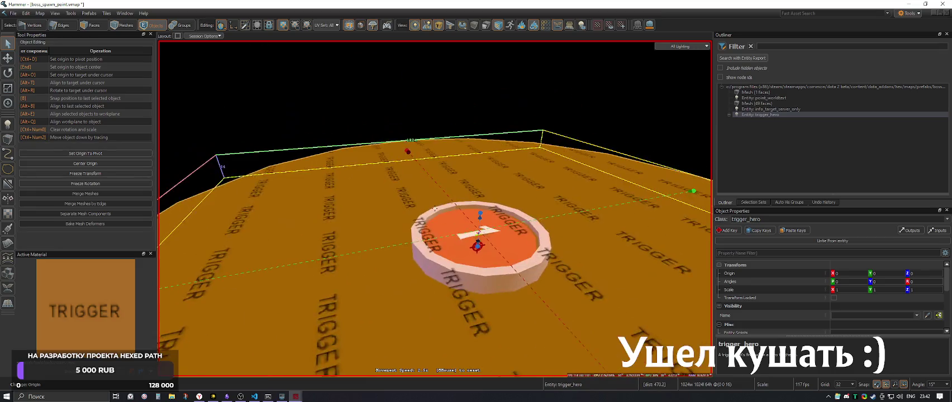
pyautogui.moveTo(435, 209); pyautogui.dragTo(434, 208)
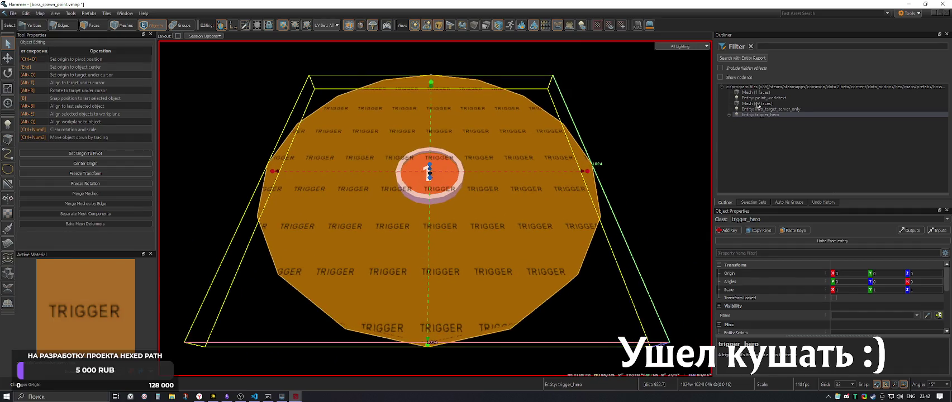
pyautogui.click(758, 104)
pyautogui.press('Delete')
pyautogui.click(758, 92)
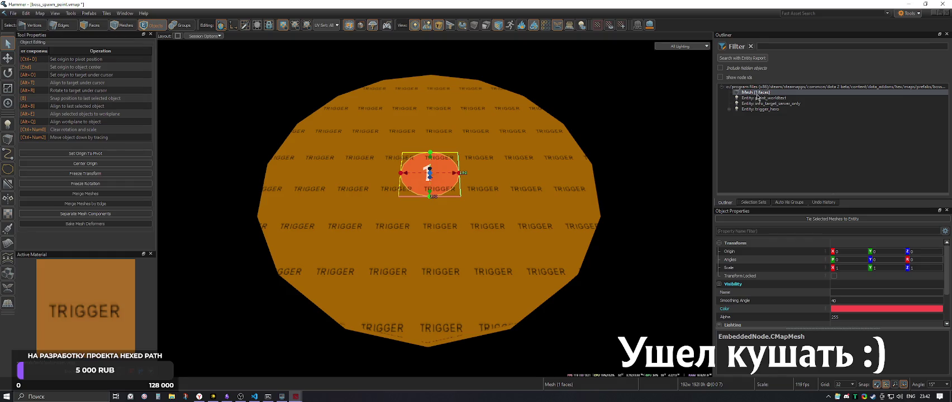
pyautogui.press('Delete')
# Set point_worldtext's World Units Per Pixel to 1
pyautogui.click(754, 93)
pyautogui.click(756, 104)
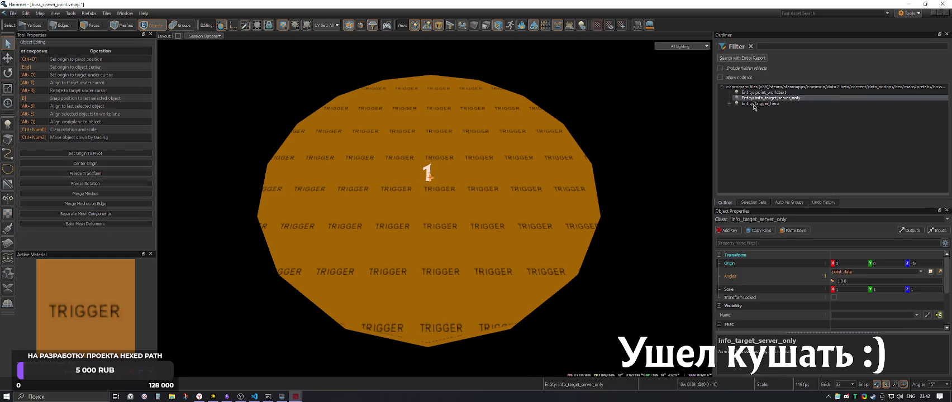
pyautogui.click(754, 93)
pyautogui.scroll(-5, 815, 285)
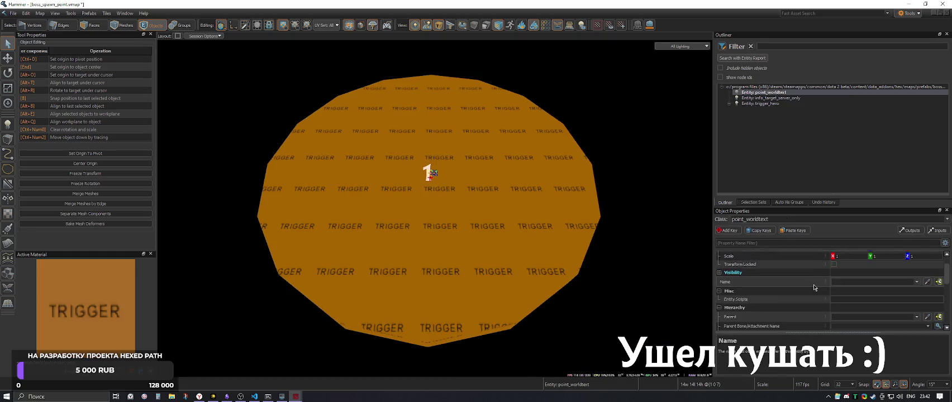
pyautogui.click(834, 309)
pyautogui.write('1')
pyautogui.press('Return')
pyautogui.scroll(5, 435, 209)
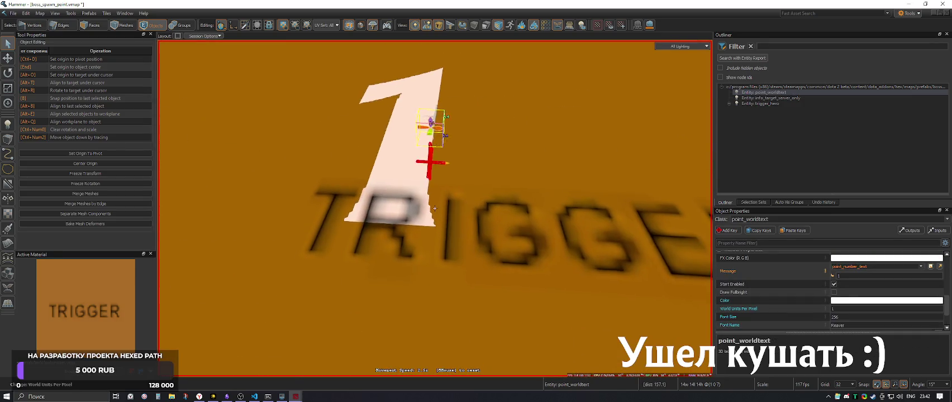
pyautogui.scroll(-5, 435, 209)
pyautogui.scroll(5, 838, 291)
pyautogui.click(849, 263)
pyautogui.press('Return')
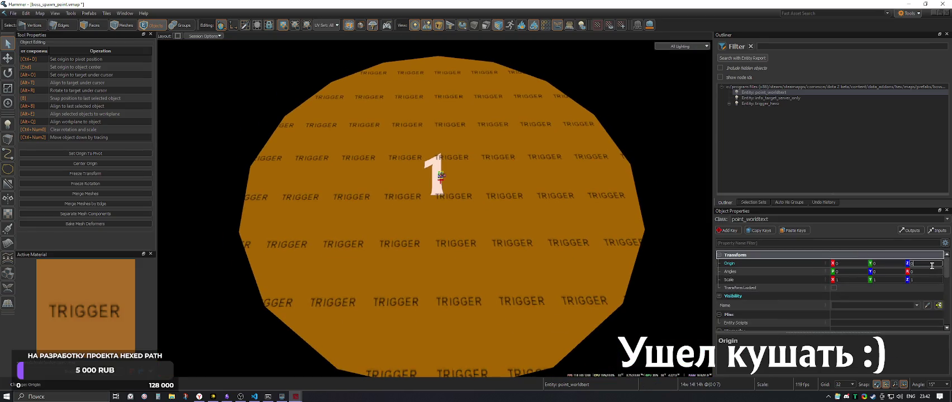
# Change point_worldtext's Depth Offset from 0.125 to 1
pyautogui.scroll(-5, 774, 286)
pyautogui.click(732, 327)
pyautogui.write('1')
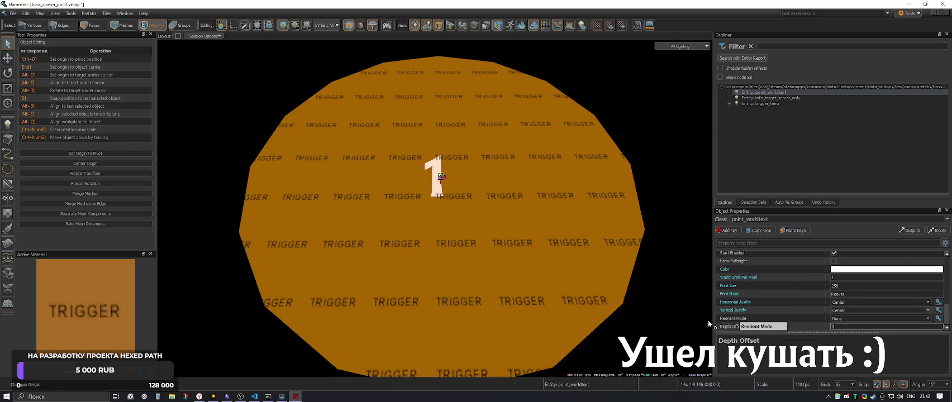
pyautogui.press('Return')
# Check the prefab's entities in the Outliner and bring up trigger_hero's Outputs
pyautogui.click(534, 247)
pyautogui.scroll(-3, 533, 246)
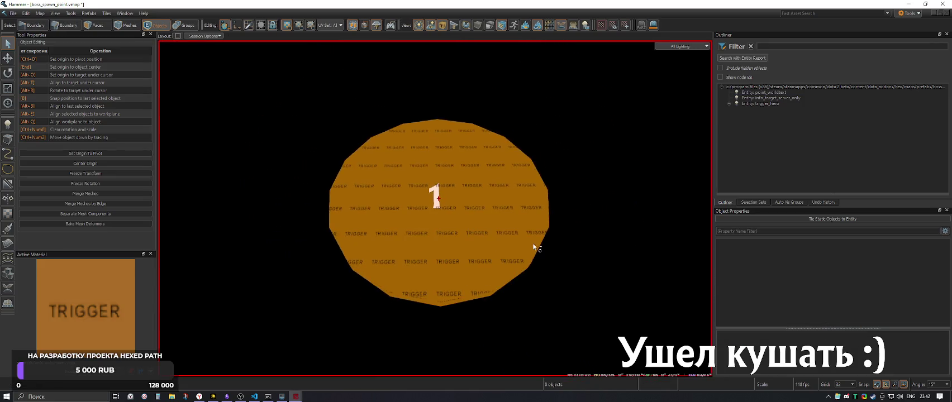
pyautogui.click(762, 94)
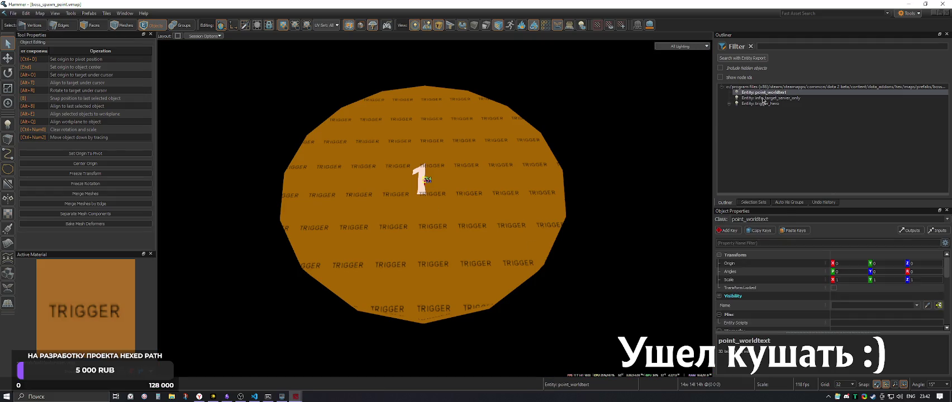
pyautogui.click(764, 99)
pyautogui.click(760, 103)
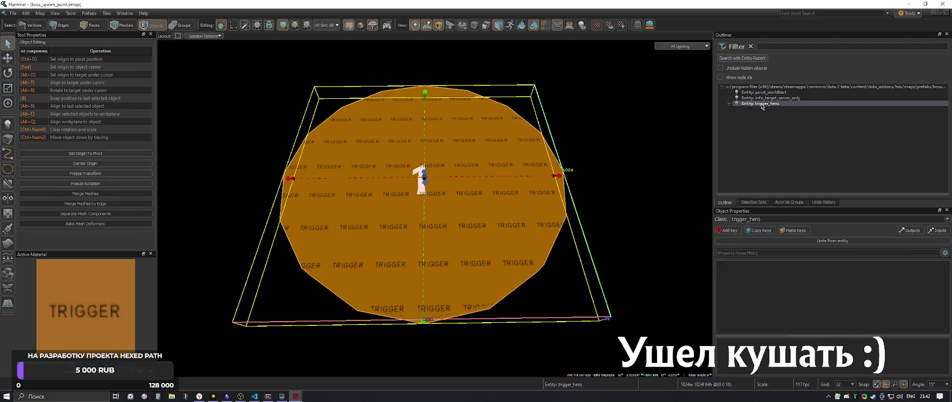
pyautogui.scroll(2, 435, 208)
pyautogui.click(730, 104)
pyautogui.click(730, 104)
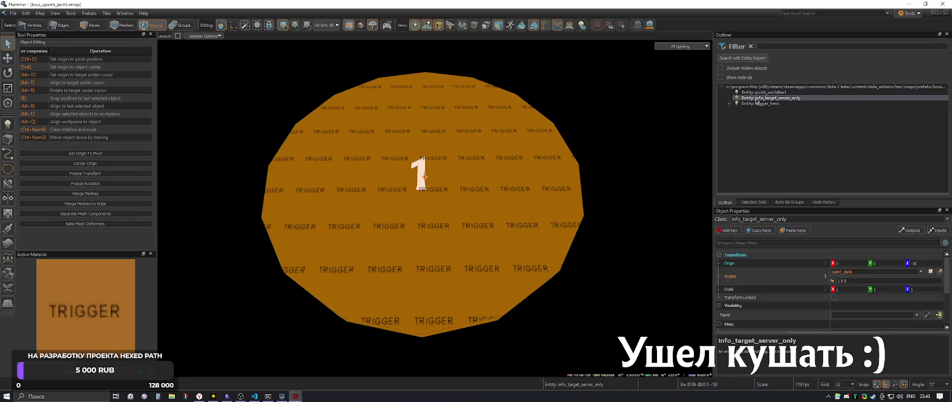
pyautogui.scroll(-2, 794, 288)
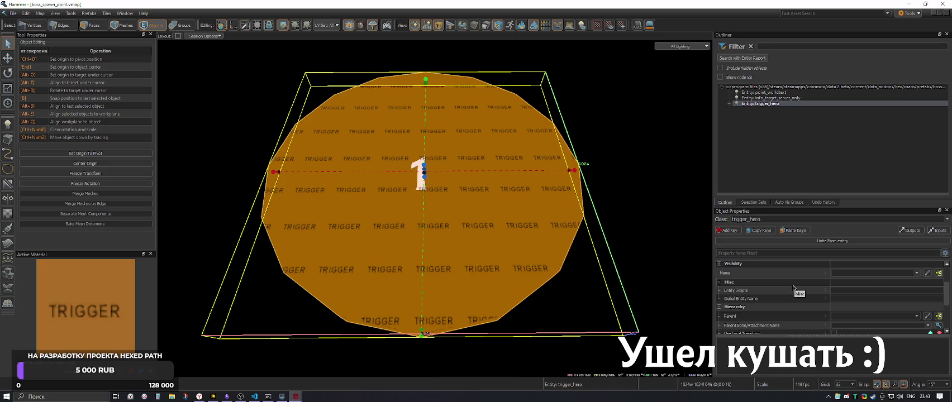
pyautogui.scroll(2, 794, 287)
pyautogui.click(914, 233)
# Add a new output to trigger_hero that fires on OnStartTouch
pyautogui.click(373, 305)
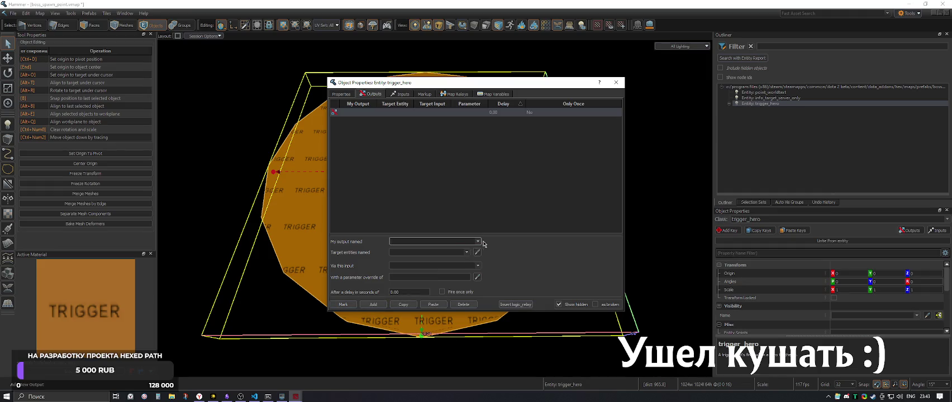
pyautogui.click(478, 242)
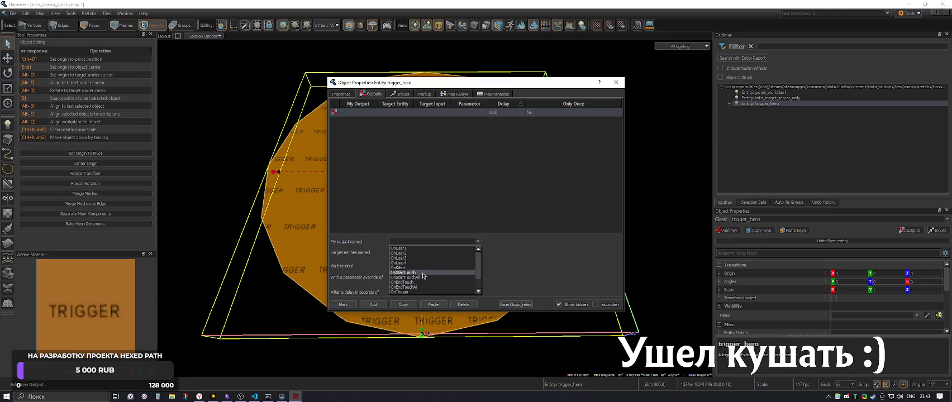
pyautogui.click(423, 274)
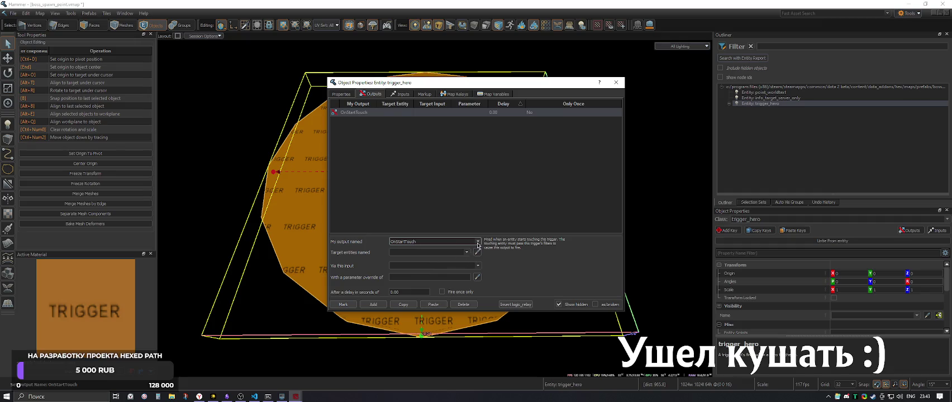
pyautogui.click(478, 244)
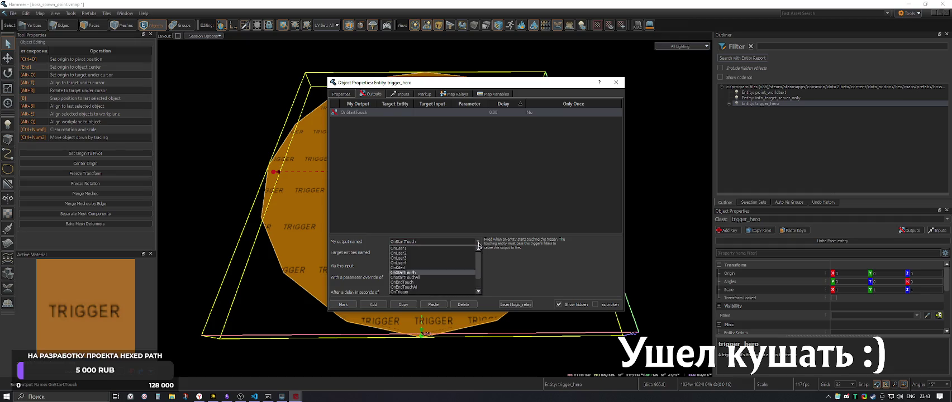
pyautogui.click(418, 280)
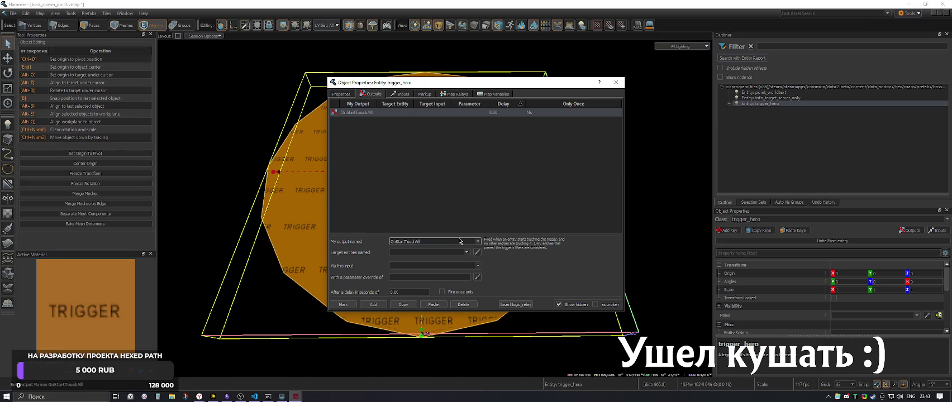
pyautogui.click(479, 242)
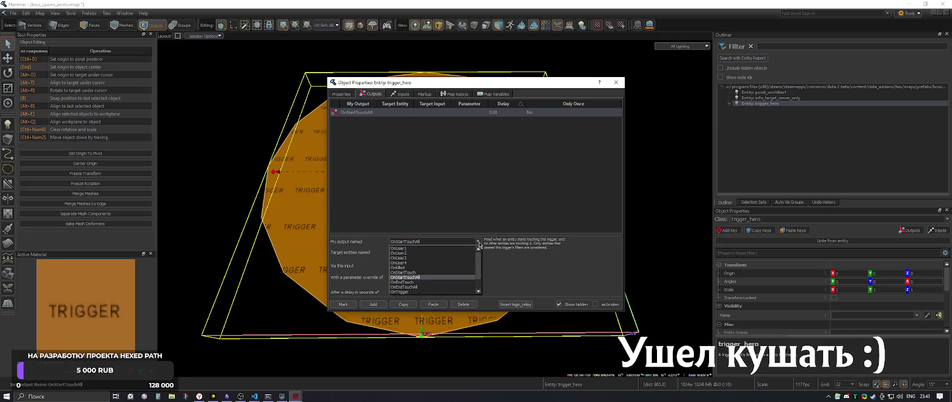
pyautogui.click(407, 272)
# Aim the output at !self and browse the list of target inputs
pyautogui.click(467, 252)
pyautogui.click(455, 264)
pyautogui.click(479, 266)
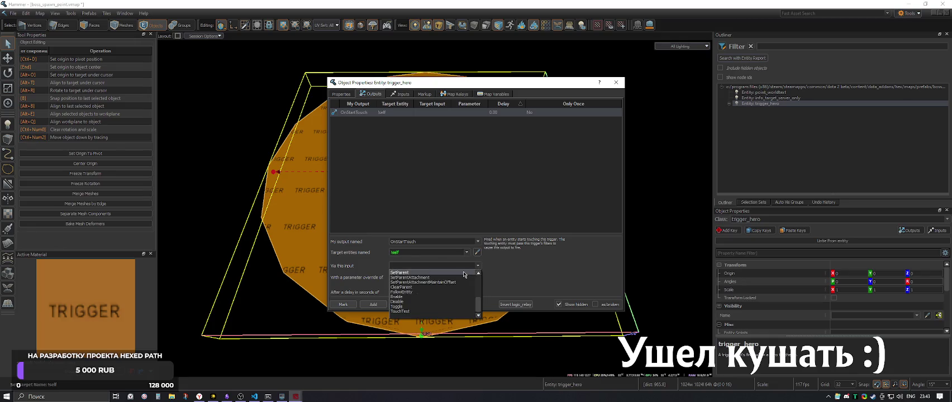
pyautogui.scroll(5, 464, 274)
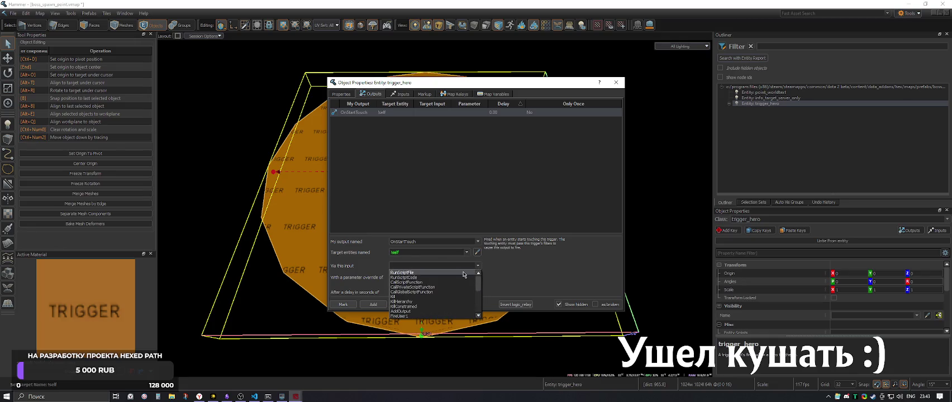
pyautogui.scroll(-1, 463, 274)
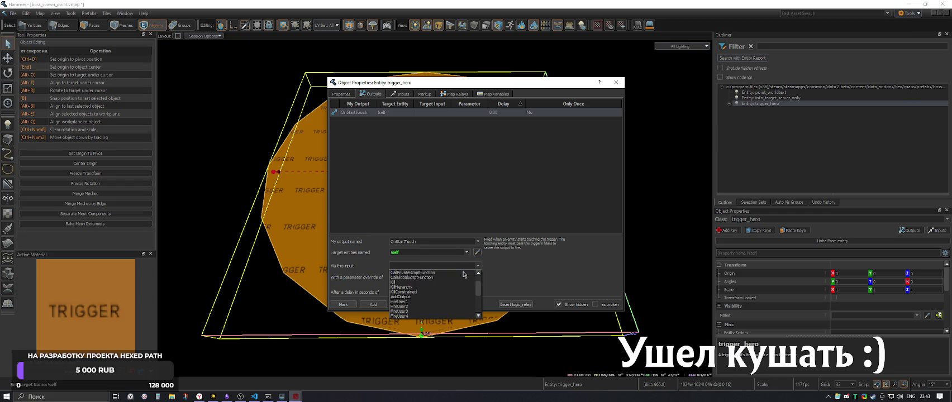
pyautogui.scroll(-2, 464, 275)
pyautogui.scroll(-2, 464, 274)
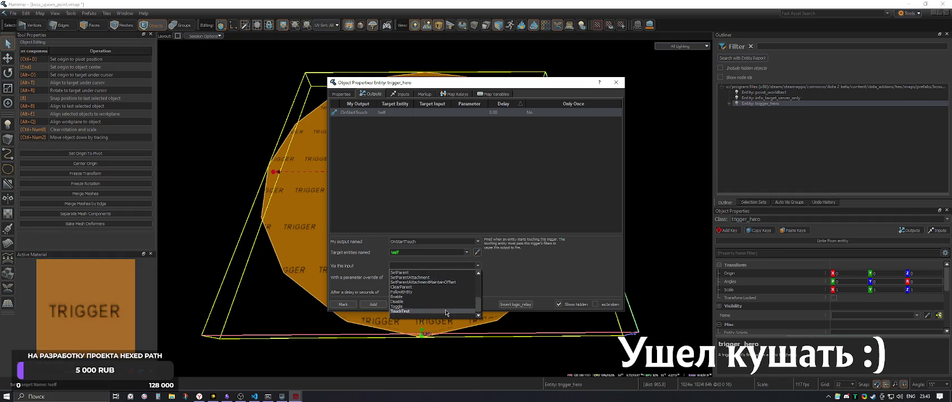
pyautogui.scroll(5, 446, 312)
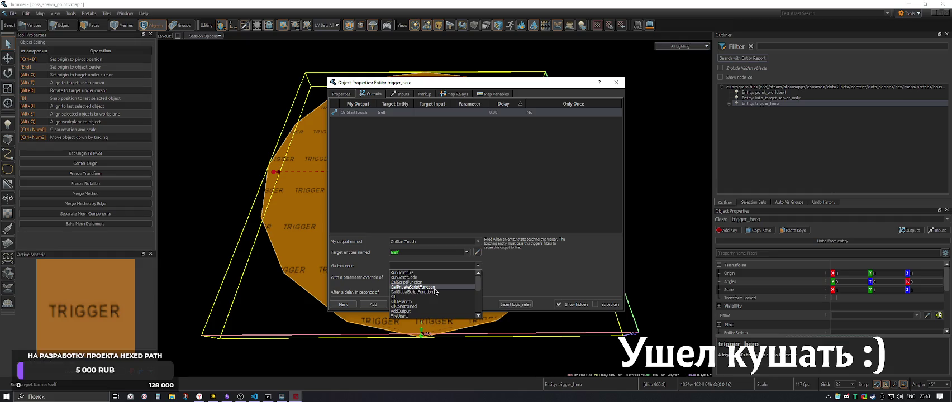
# Set trigger_hero's OnStartTouch output to CallPrivateScriptFunction with parameter override OnTrigger
pyautogui.click(430, 283)
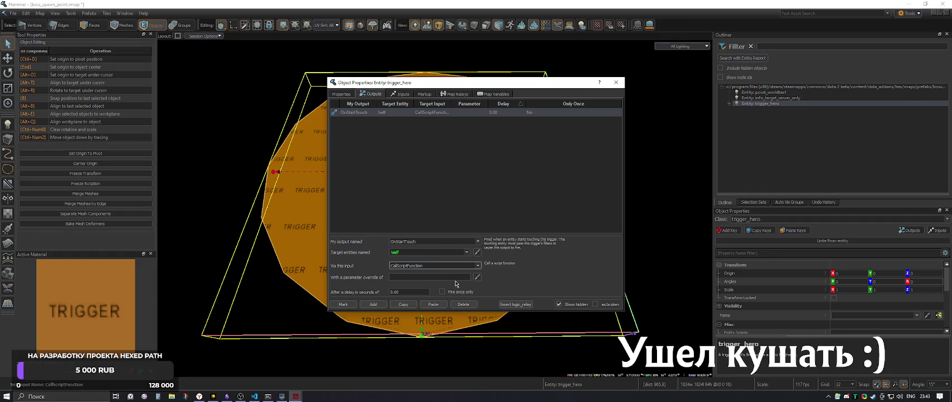
pyautogui.click(479, 266)
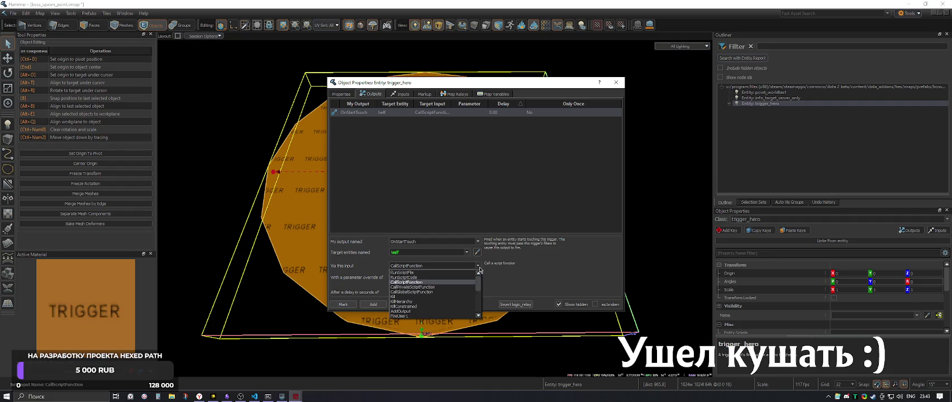
pyautogui.click(421, 287)
pyautogui.click(443, 276)
pyautogui.write('OnT')
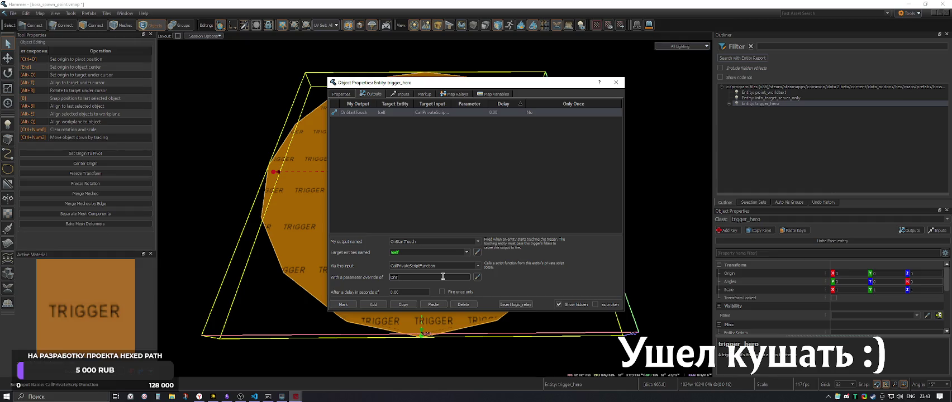
pyautogui.write('riggerTo')
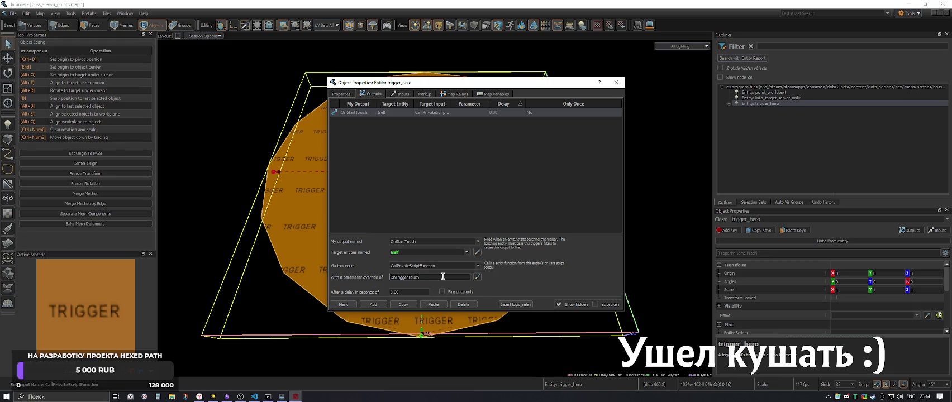
pyautogui.press('BackSpace')
pyautogui.press('BackSpace')
pyautogui.press('BackSpace')
pyautogui.write('TStaT')
pyautogui.press('BackSpace')
pyautogui.press('BackSpace')
pyautogui.press('BackSpace')
pyautogui.write('Trigg')
pyautogui.write('er')
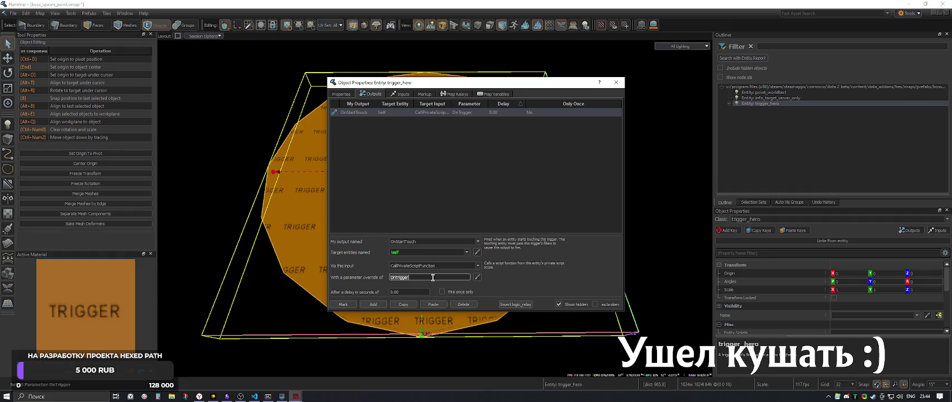
pyautogui.click(254, 397)
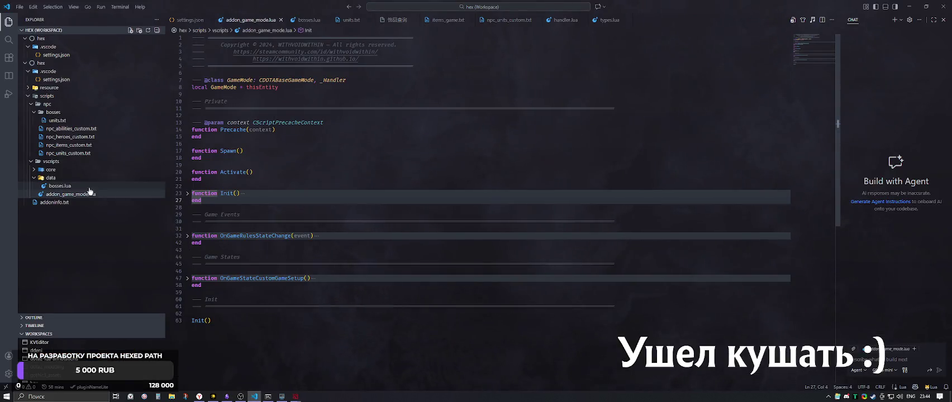
# Create a new handlers folder inside the vscripts folder
pyautogui.click(50, 112)
pyautogui.click(49, 105)
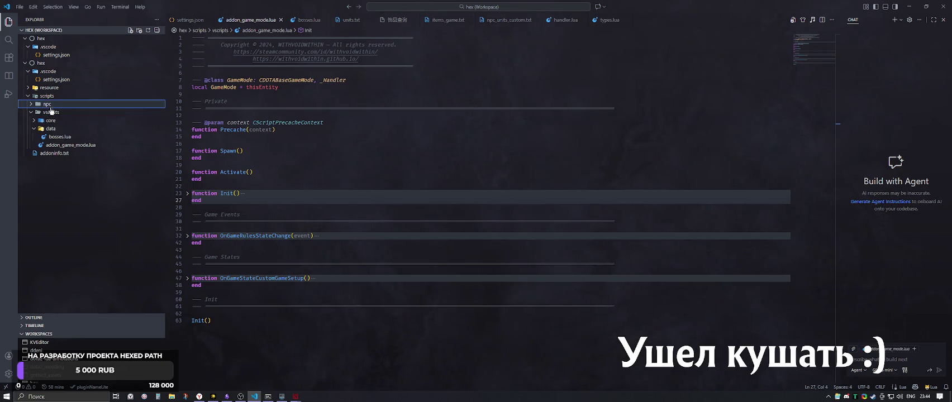
pyautogui.click(48, 104)
pyautogui.click(51, 112)
pyautogui.click(139, 30)
pyautogui.write('ha')
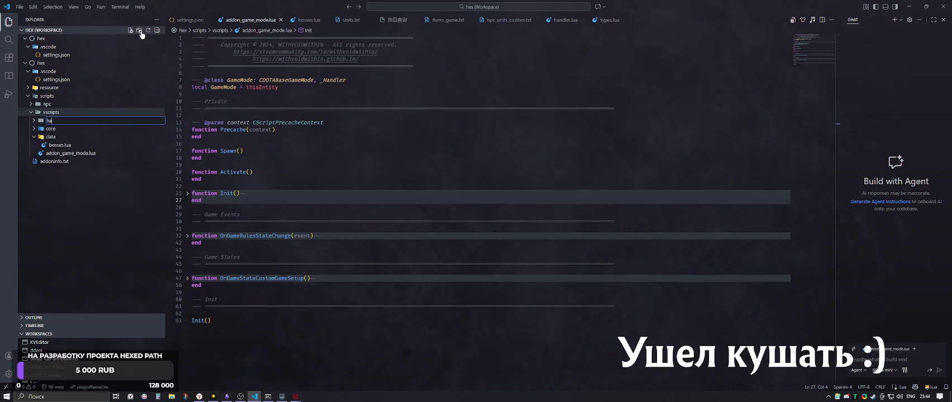
pyautogui.write('ndlers')
pyautogui.press('Return')
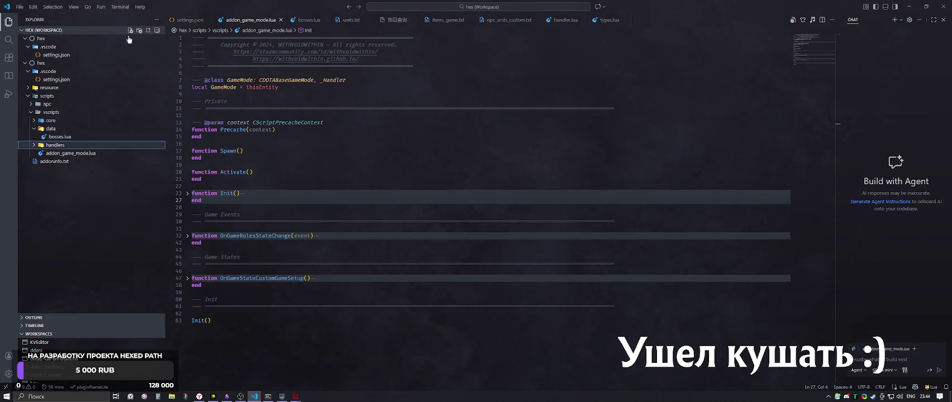
# Create an empty boss_area.lua file inside the handlers folder
pyautogui.click(54, 129)
pyautogui.click(56, 137)
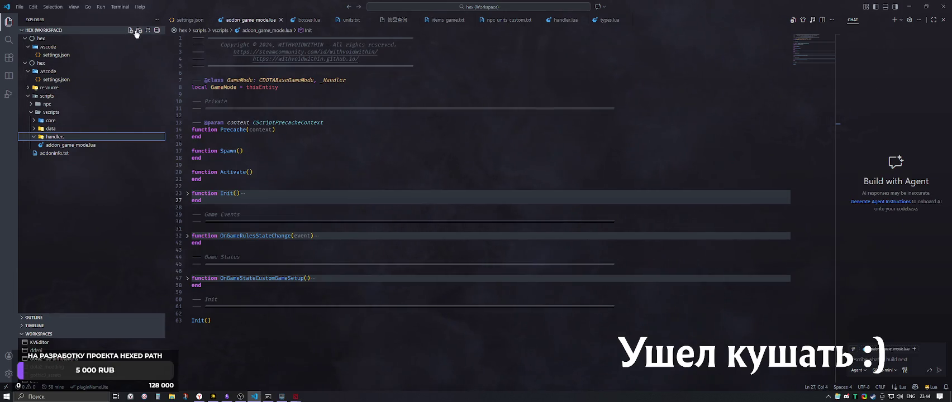
pyautogui.click(132, 31)
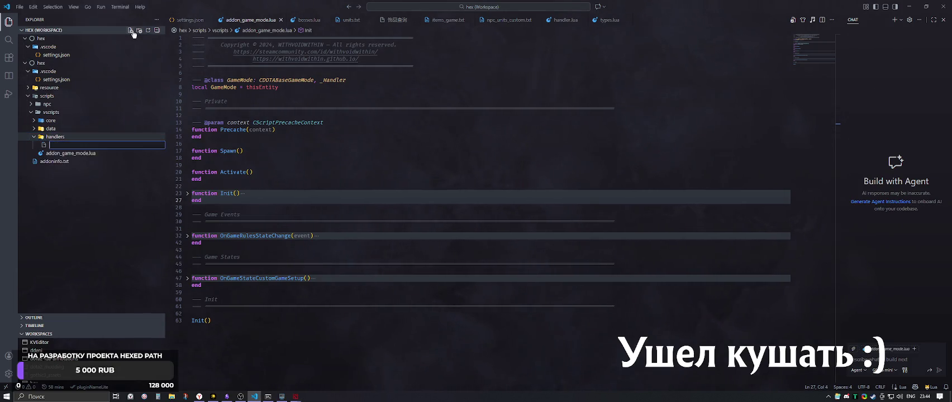
pyautogui.write('boss_')
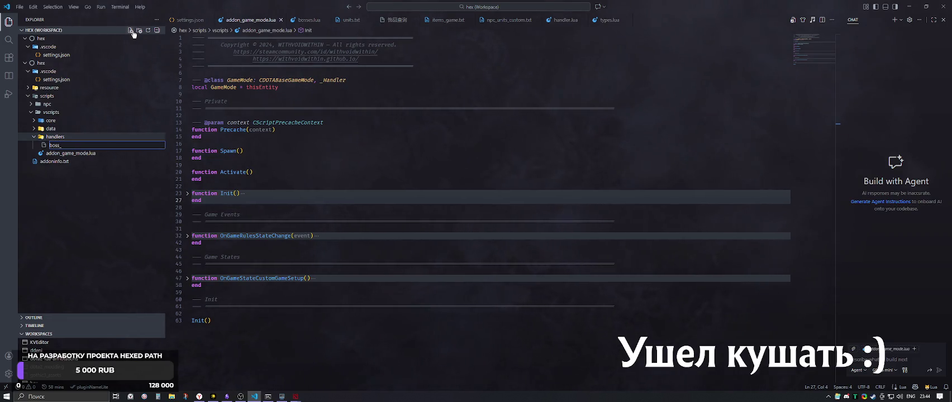
pyautogui.write('area.lua')
pyautogui.press('Return')
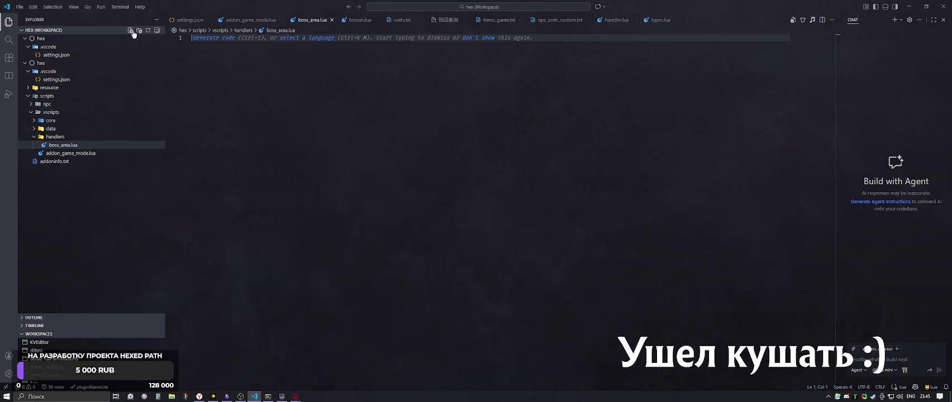
pyautogui.click(84, 153)
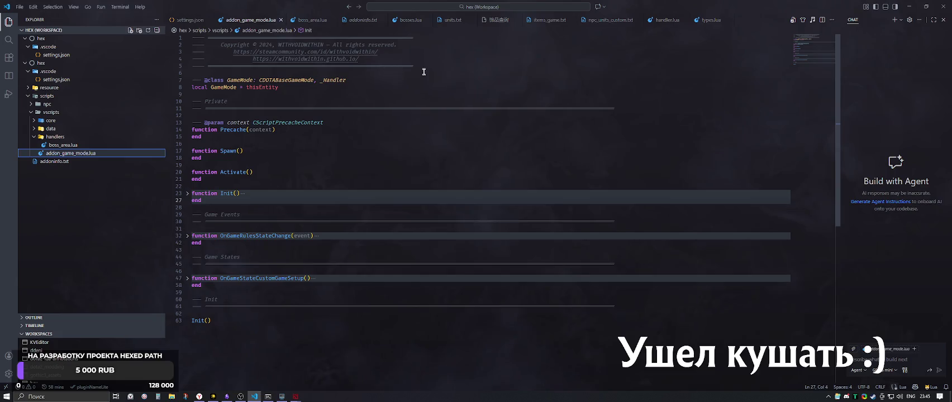
# Copy addon_game_mode.lua's header comment into boss_area.lua and save it
pyautogui.moveTo(406, 72); pyautogui.dragTo(192, 37)
pyautogui.hotkey('ctrl', 'c')
pyautogui.click(63, 145)
pyautogui.hotkey('ctrl', 'v')
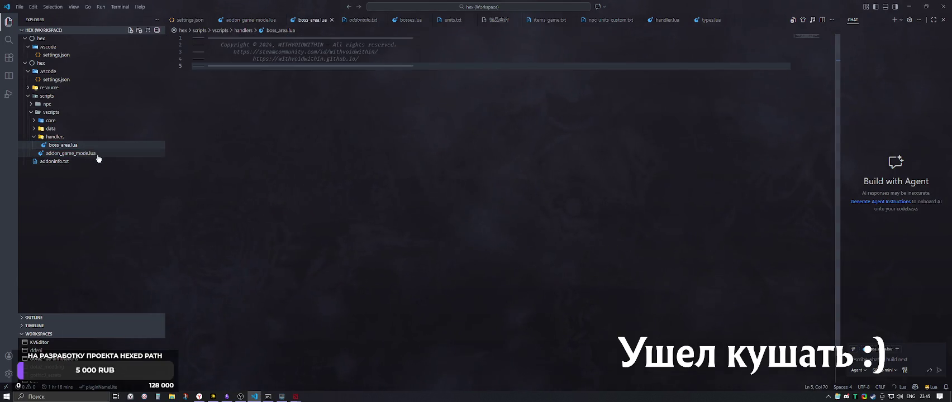
pyautogui.click(98, 155)
pyautogui.click(209, 205)
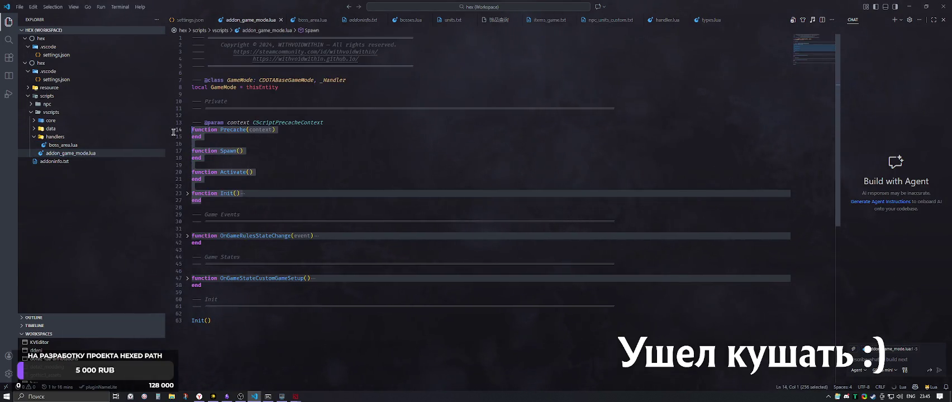
pyautogui.click(243, 144)
pyautogui.click(67, 145)
pyautogui.press('Return')
pyautogui.write('--')
pyautogui.press('BackSpace')
pyautogui.press('BackSpace')
pyautogui.press('Return')
pyautogui.hotkey('ctrl', 's')
# Add an empty OnTrigger() function to boss_area.lua
pyautogui.hotkey('alt', 'Tab')
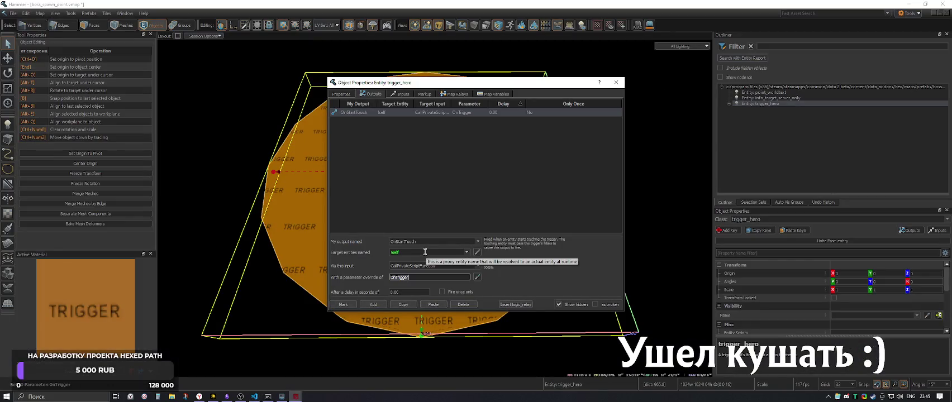
pyautogui.hotkey('alt', 'Tab')
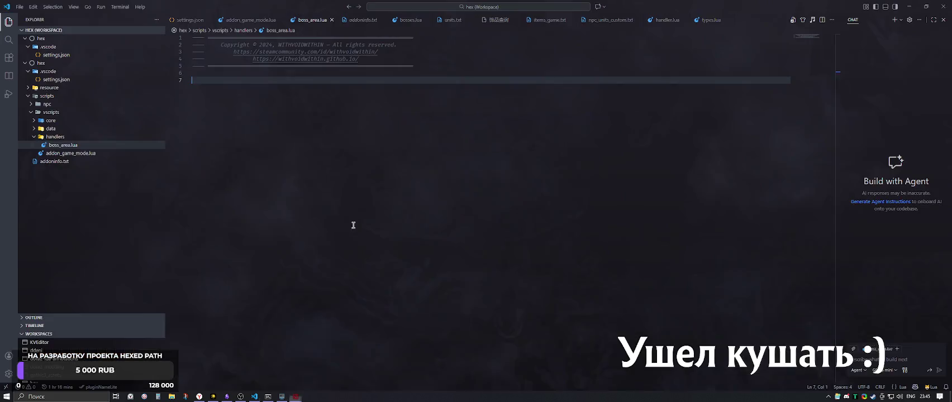
pyautogui.write('function OnTrigger()')
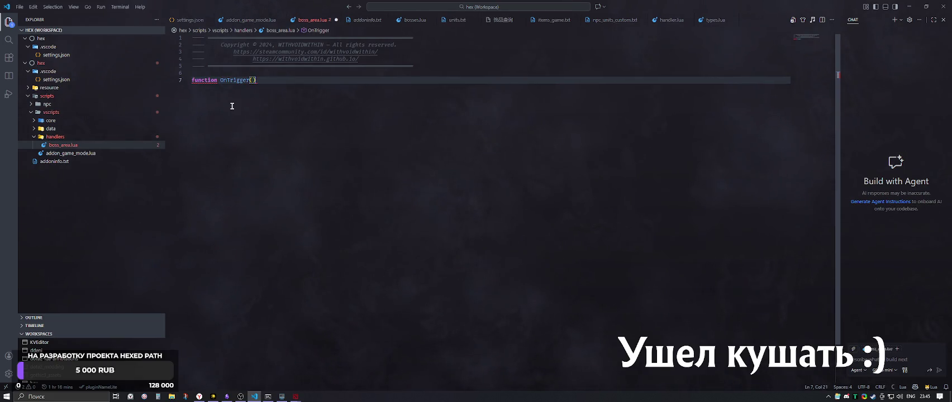
pyautogui.press('Return')
pyautogui.write('end')
pyautogui.click(269, 80)
pyautogui.press('Return')
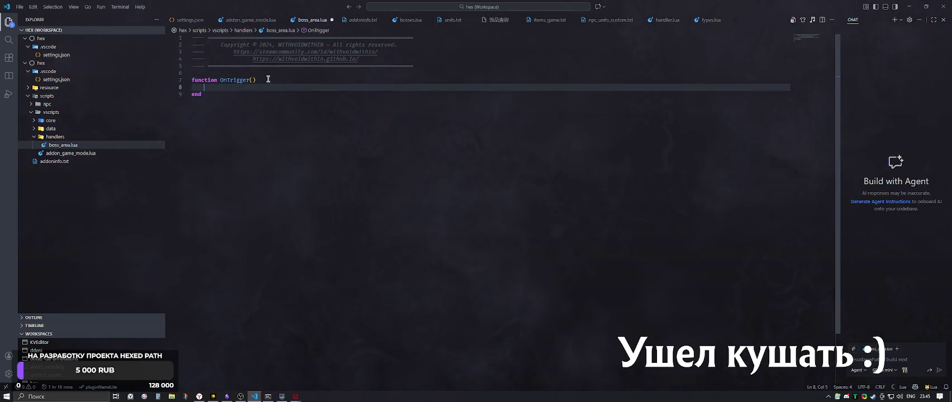
# Paste the Precache, Spawn and Activate stubs from addon_game_mode.lua above OnTrigger
pyautogui.click(65, 154)
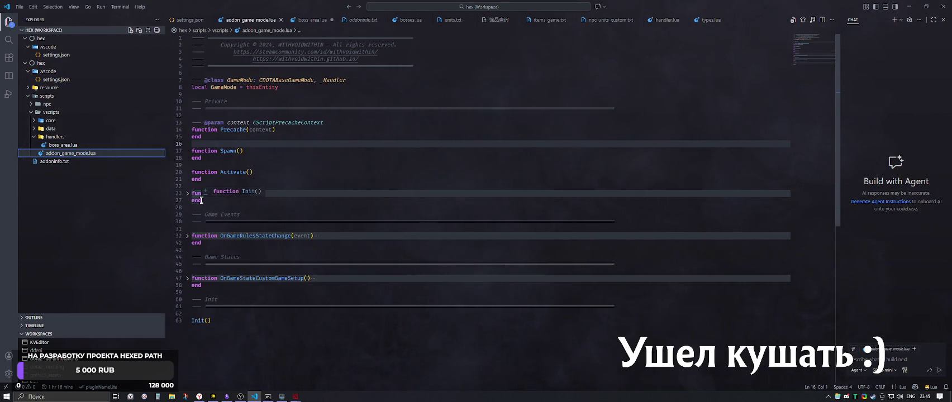
pyautogui.moveTo(205, 183); pyautogui.dragTo(187, 122)
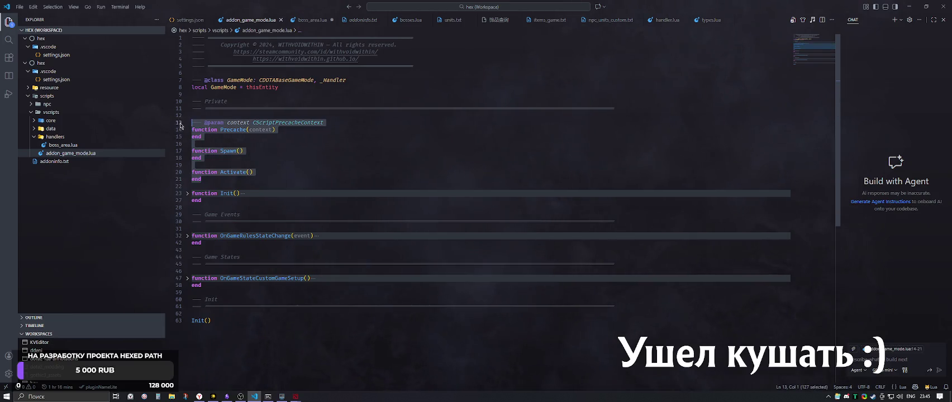
pyautogui.click(63, 144)
pyautogui.click(222, 72)
pyautogui.press('Return')
pyautogui.hotkey('ctrl', 'v')
# Paste the Private section header from addon_game_mode.lua into boss_area.lua
pyautogui.click(145, 154)
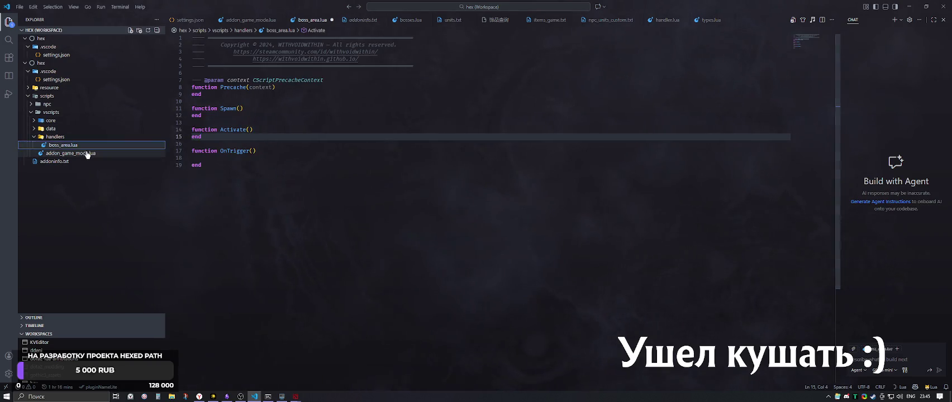
pyautogui.press('Up')
pyautogui.press('Up')
pyautogui.press('Up')
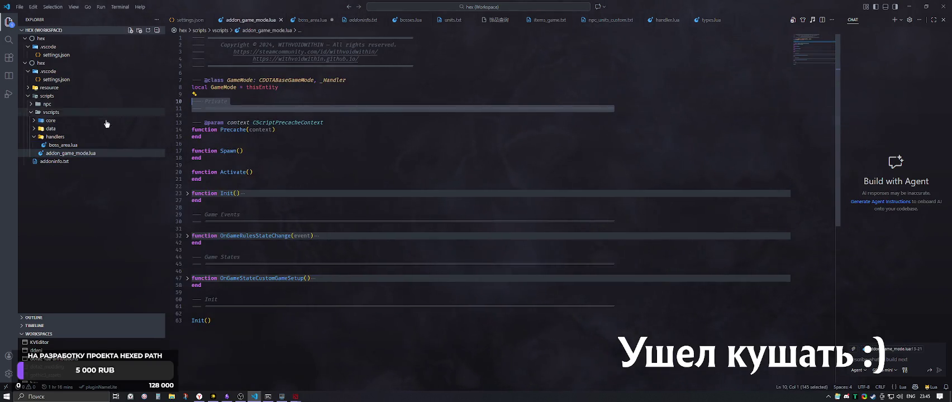
pyautogui.click(96, 143)
pyautogui.click(209, 72)
pyautogui.hotkey('ctrl', 'v')
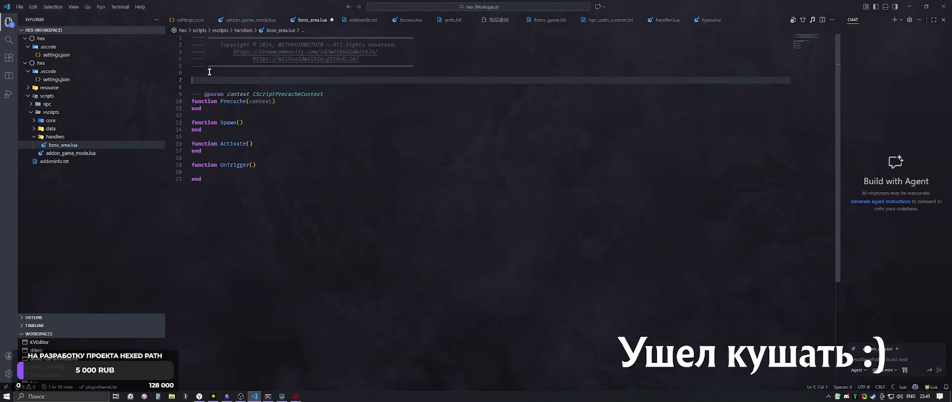
pyautogui.hotkey('ctrl', 'shift', 'Return')
pyautogui.hotkey('ctrl', 'shift', 'Return')
pyautogui.write('ocal BotAttackScoreBonus')
pyautogui.press('BackSpace')
pyautogui.press('BackSpace')
pyautogui.press('BackSpace')
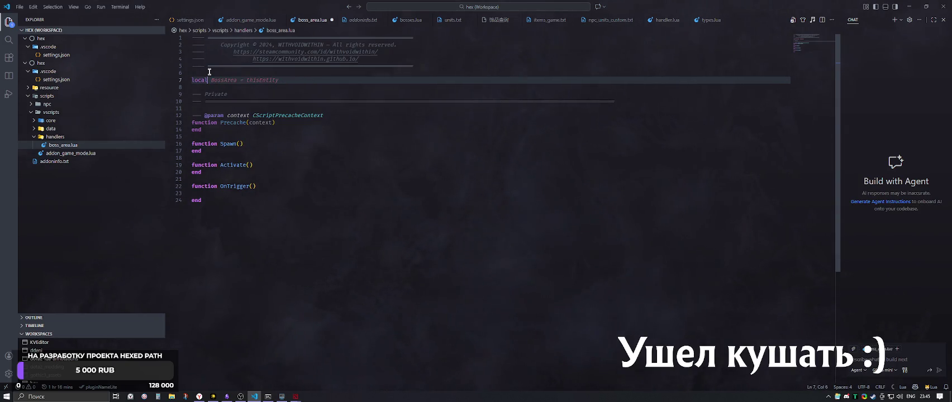
pyautogui.click(210, 72)
pyautogui.press('Return')
pyautogui.write('--- @class ')
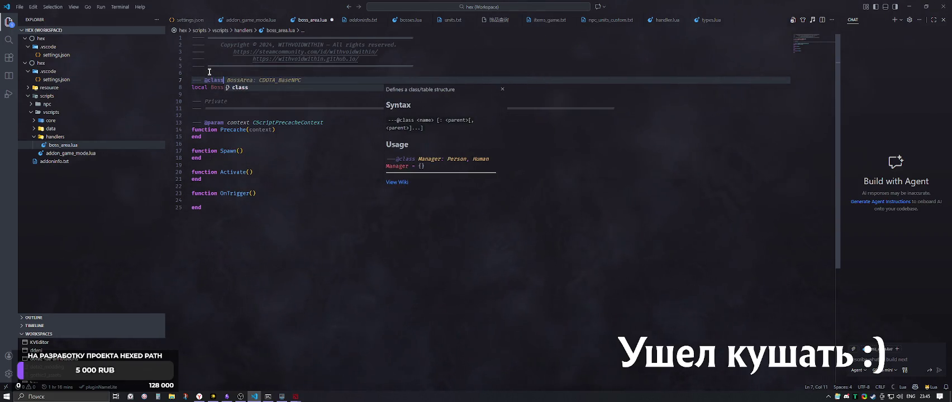
pyautogui.write('BossArea: CDOTA_BaseNP')
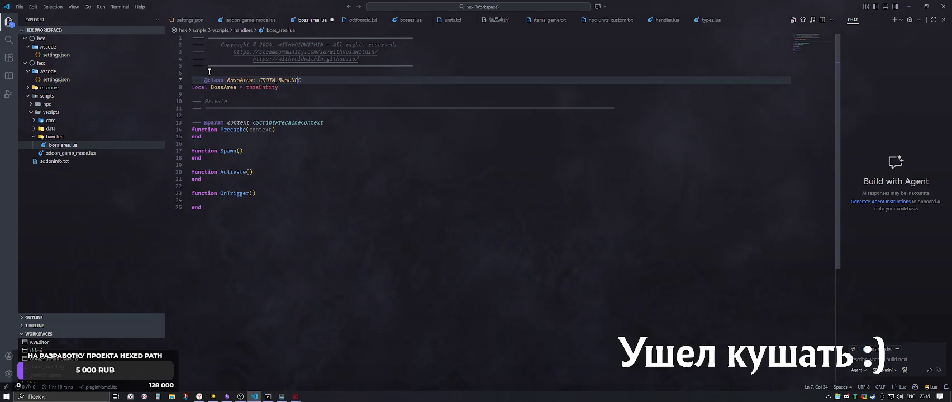
pyautogui.write('rigg')
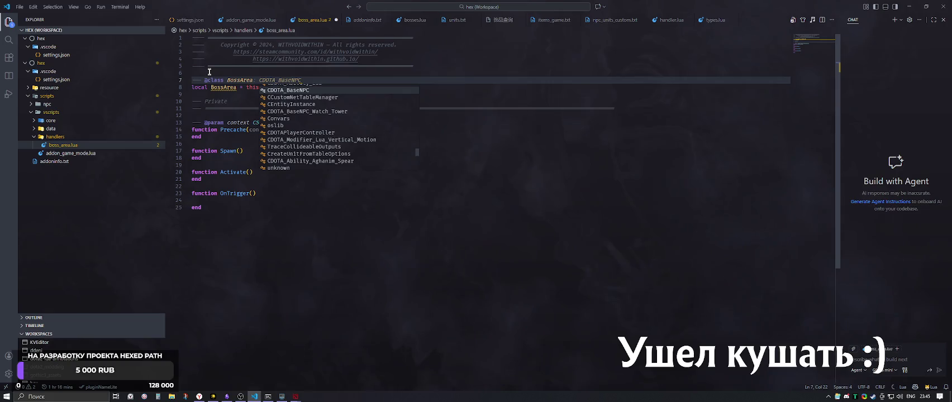
pyautogui.write(' trig')
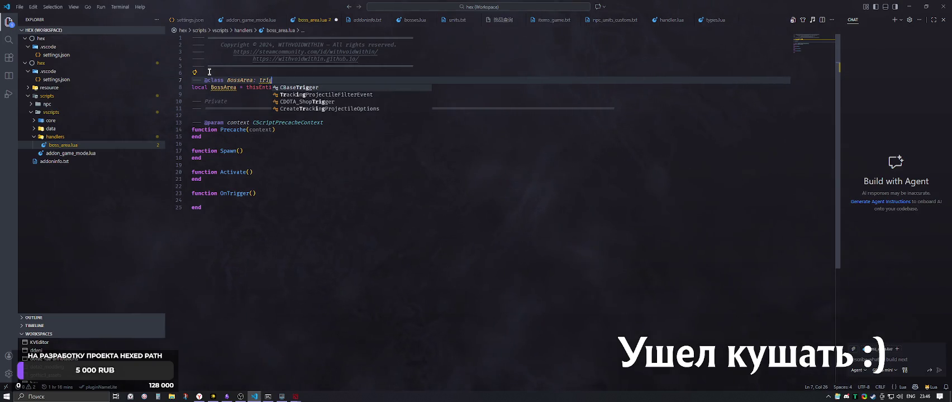
pyautogui.press('Return')
pyautogui.press('Down')
pyautogui.press('Down')
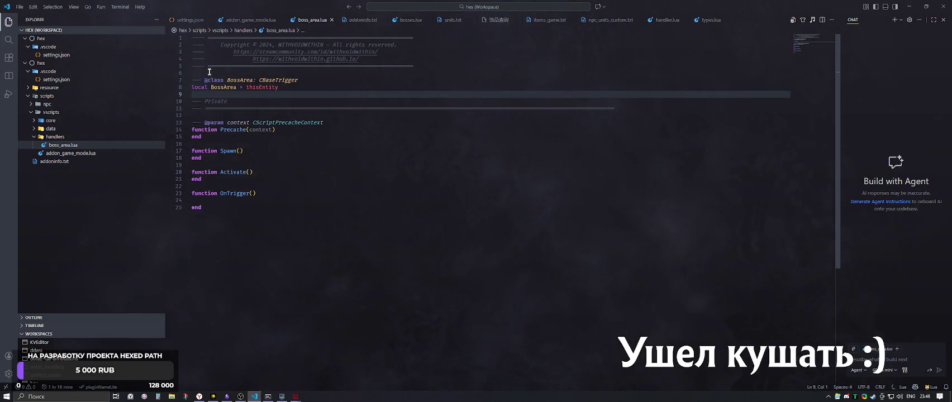
# Add a print() call inside OnTrigger's body
pyautogui.click(245, 80)
pyautogui.click(308, 81)
pyautogui.press('Down')
pyautogui.press('Down')
pyautogui.click(286, 130)
pyautogui.click(265, 187)
pyautogui.click(266, 196)
pyautogui.click(263, 201)
pyautogui.write('pri')
pyautogui.press('BackSpace')
pyautogui.press('BackSpace')
pyautogui.write('inrt(')
pyautogui.press('BackSpace')
pyautogui.press('BackSpace')
pyautogui.press('BackSpace')
pyautogui.write('rint(')
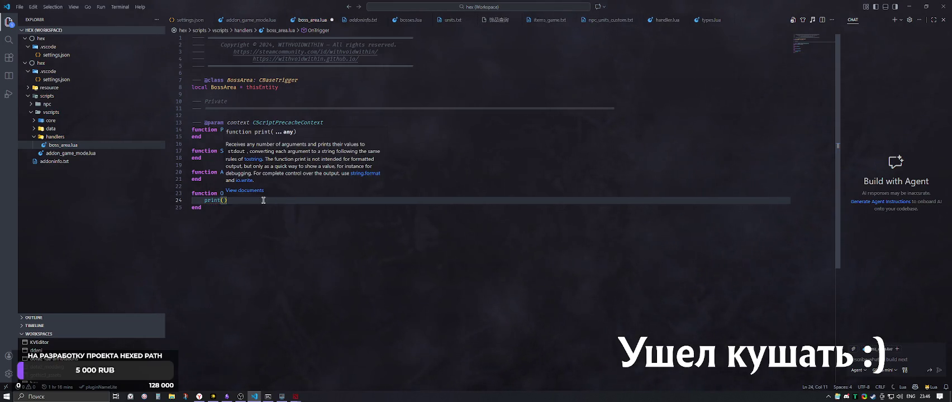
# Give OnTrigger parameters q, w, e, r and print all four
pyautogui.press('Up')
pyautogui.press('Right')
pyautogui.write('q,w,e,r')
pyautogui.click(263, 200)
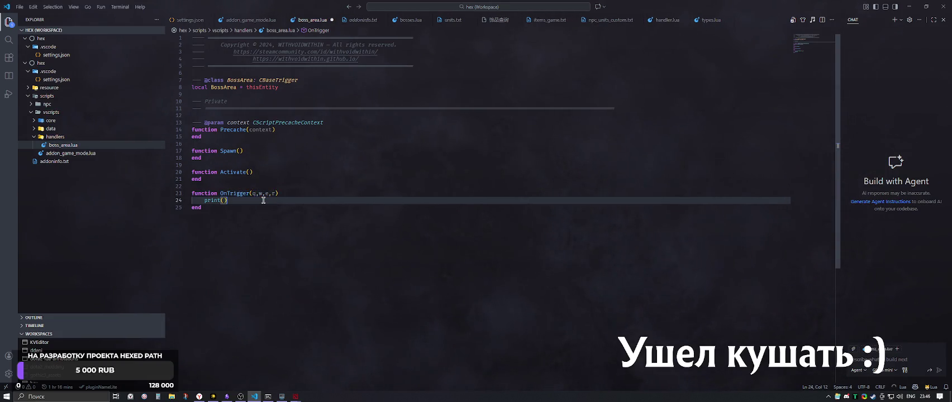
pyautogui.press('Left')
pyautogui.write('q,w,e,r')
pyautogui.press('Down')
pyautogui.click(251, 186)
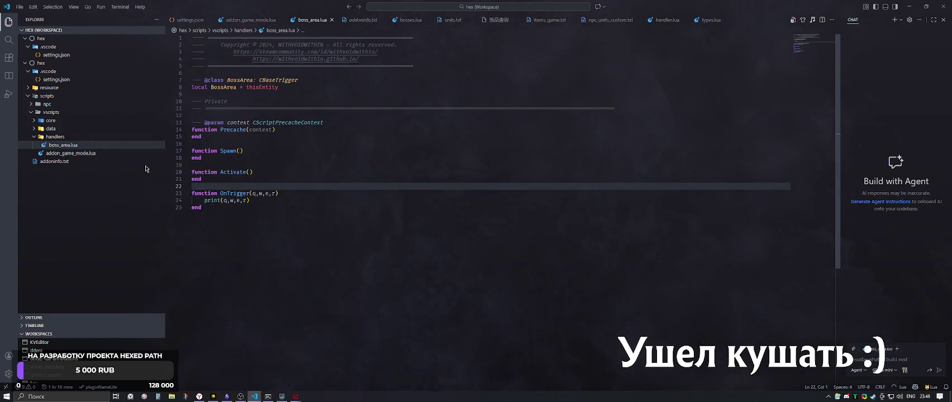
pyautogui.hotkey('alt', 'Tab')
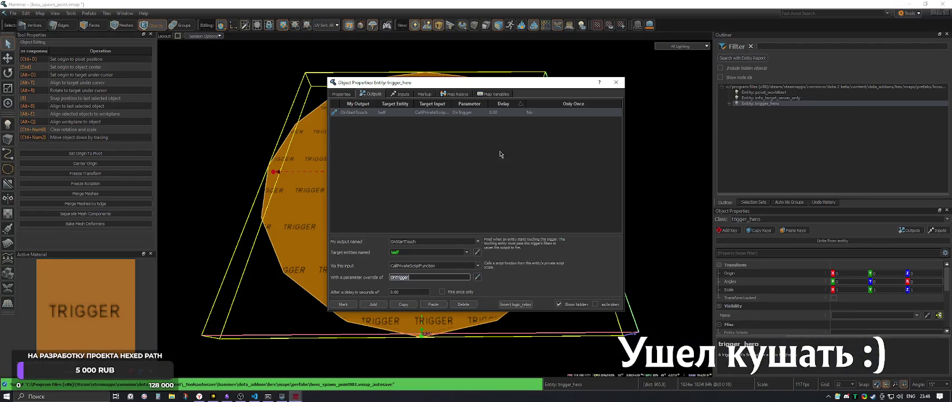
# Set trigger_hero's Entity Scripts to handlers/boss_area and save the map
pyautogui.click(615, 82)
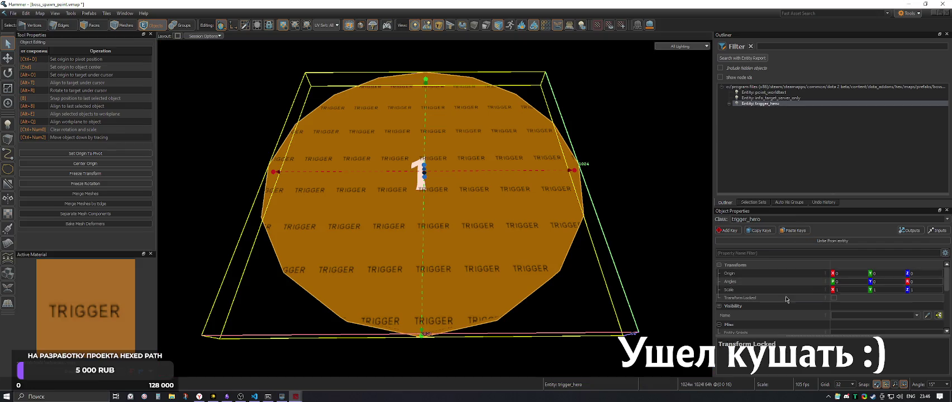
pyautogui.scroll(-1, 785, 302)
pyautogui.click(841, 311)
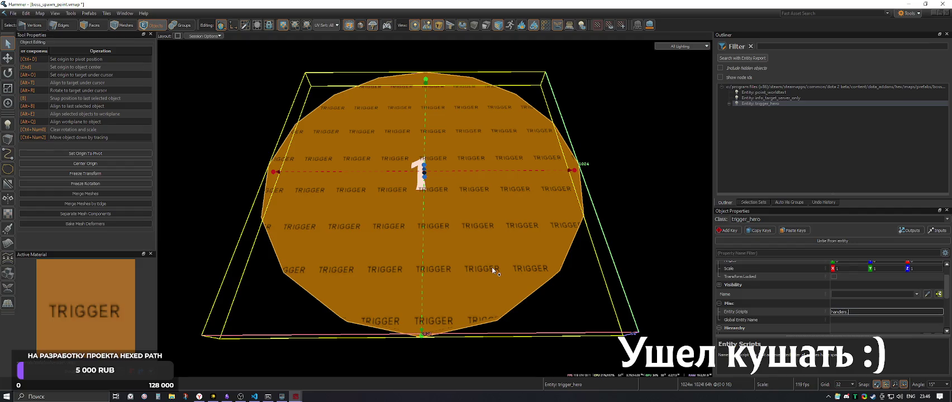
pyautogui.hotkey('alt', 'Tab')
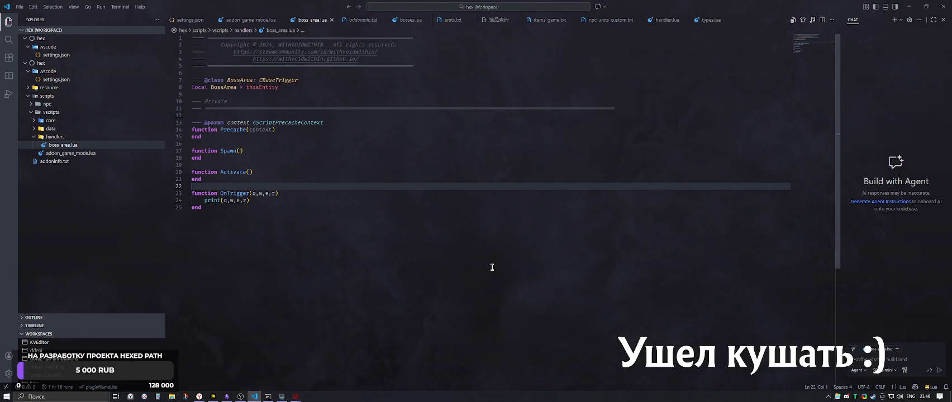
pyautogui.hotkey('alt', 'Tab')
pyautogui.write('_area')
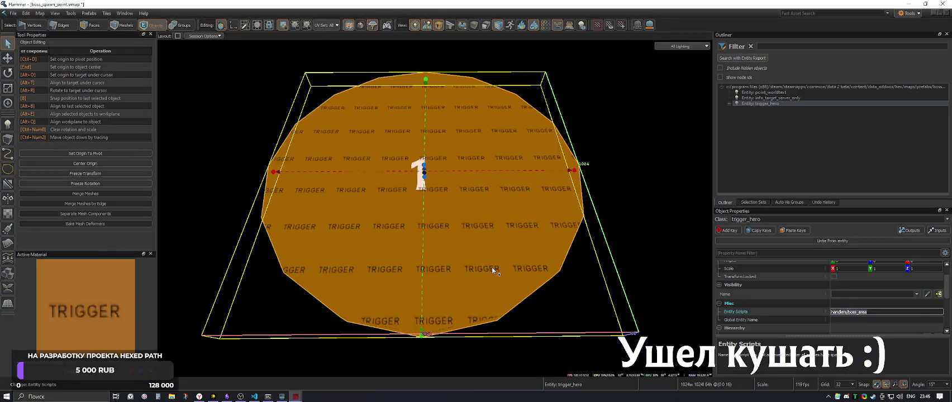
pyautogui.hotkey('alt', 'Tab')
pyautogui.hotkey('alt', 'Tab')
pyautogui.click(396, 219)
pyautogui.hotkey('ctrl', 's')
pyautogui.click(14, 15)
# Save the prefab under the new file name boss_area.vmap instead of boss_spawn_point
pyautogui.click(56, 106)
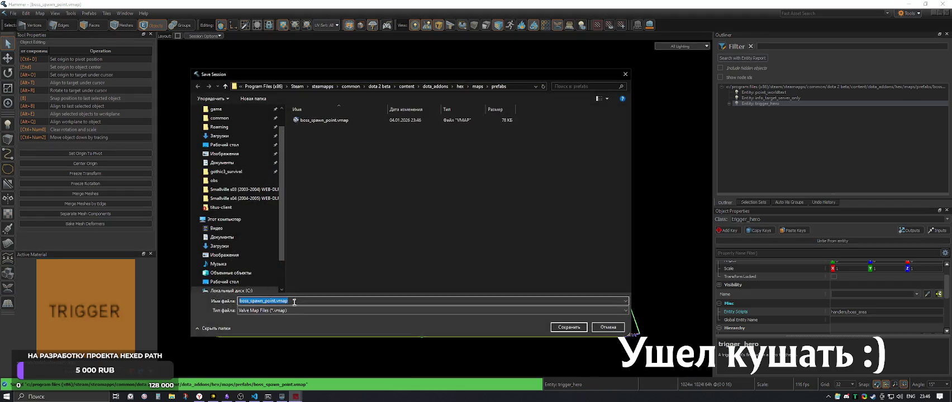
pyautogui.moveTo(277, 301); pyautogui.dragTo(178, 300)
pyautogui.write('t')
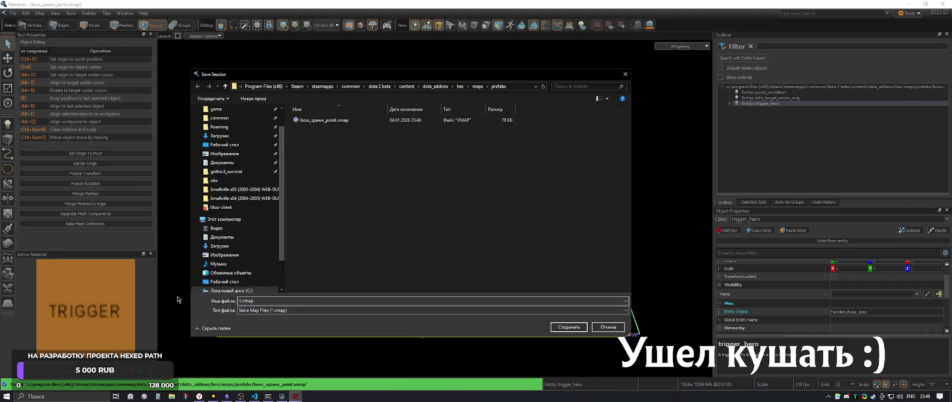
pyautogui.press('BackSpace')
pyautogui.write('boss_spawn_poin')
pyautogui.click(332, 122)
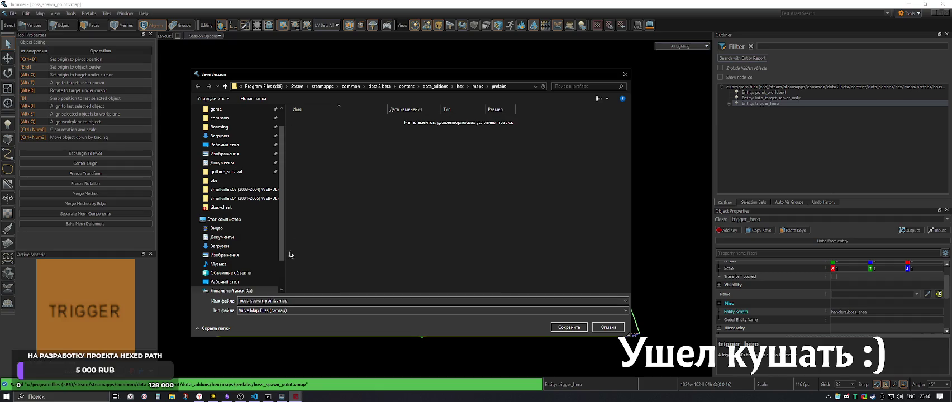
pyautogui.moveTo(275, 302); pyautogui.dragTo(250, 302)
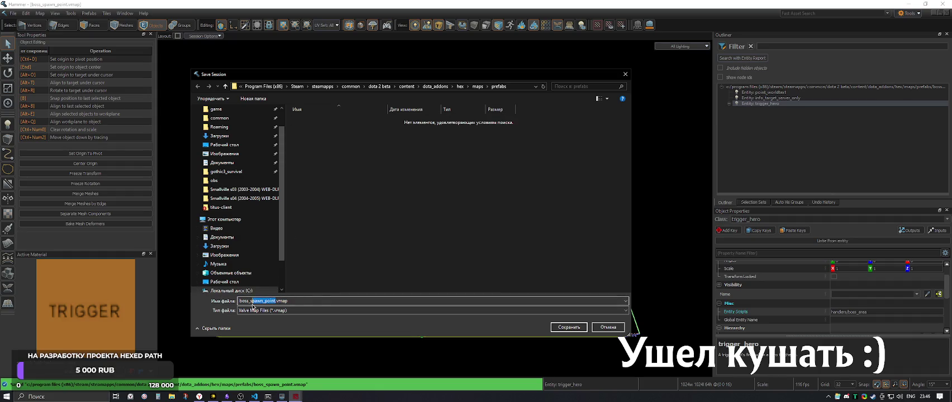
pyautogui.write('a')
pyautogui.click(568, 327)
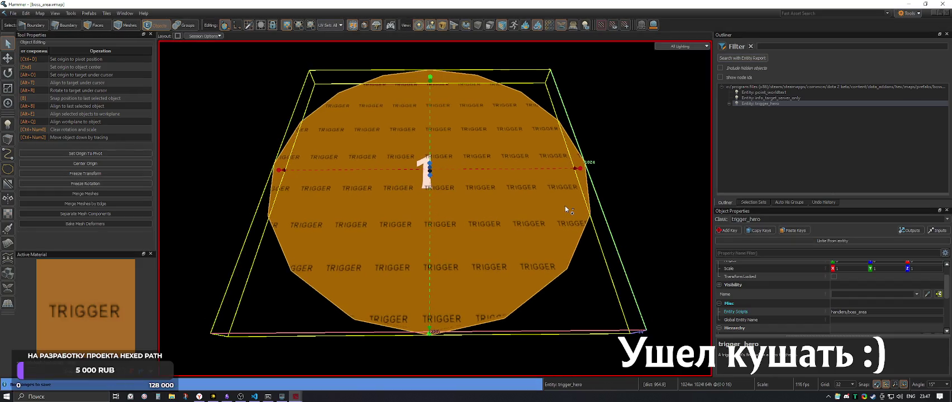
# Reselect the trigger volume and pick trigger_hero's 18-face mesh in the Outliner
pyautogui.click(643, 160)
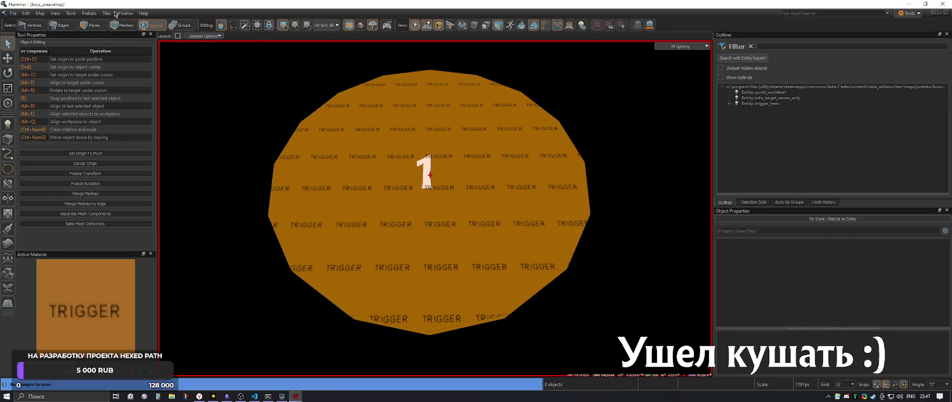
pyautogui.click(380, 148)
pyautogui.scroll(-2, 864, 297)
pyautogui.scroll(3, 863, 297)
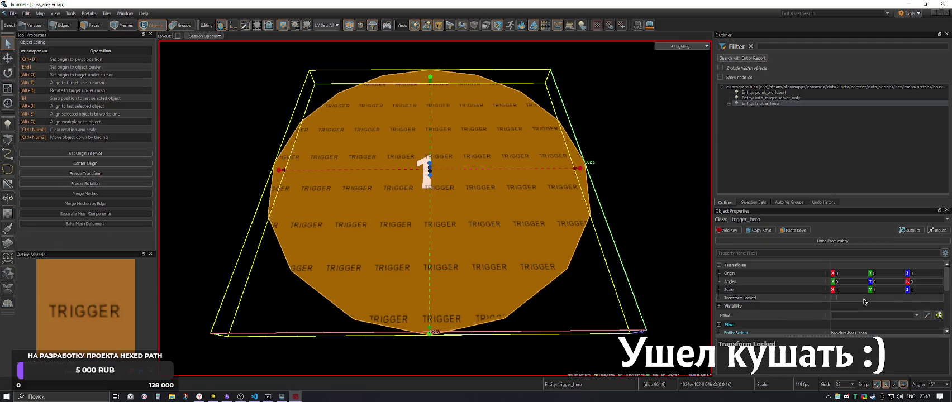
pyautogui.click(729, 104)
pyautogui.click(764, 109)
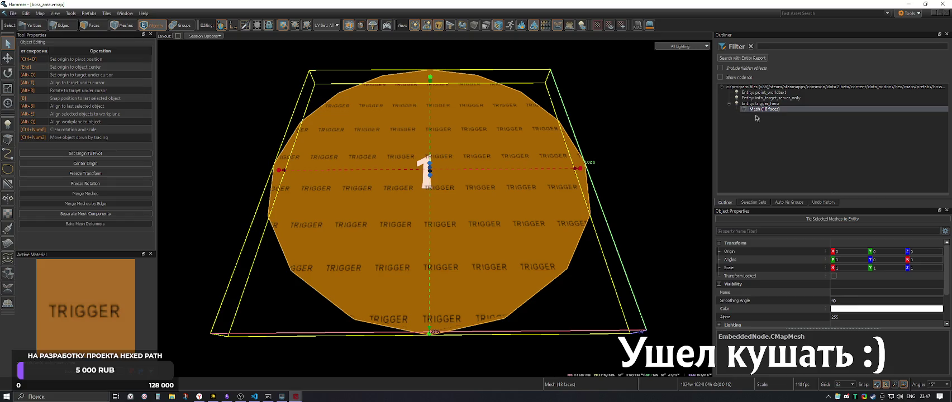
# Try a pure red mesh colour, then dismiss the colour picker, leaving the mesh white
pyautogui.click(887, 309)
pyautogui.moveTo(660, 250); pyautogui.dragTo(759, 180)
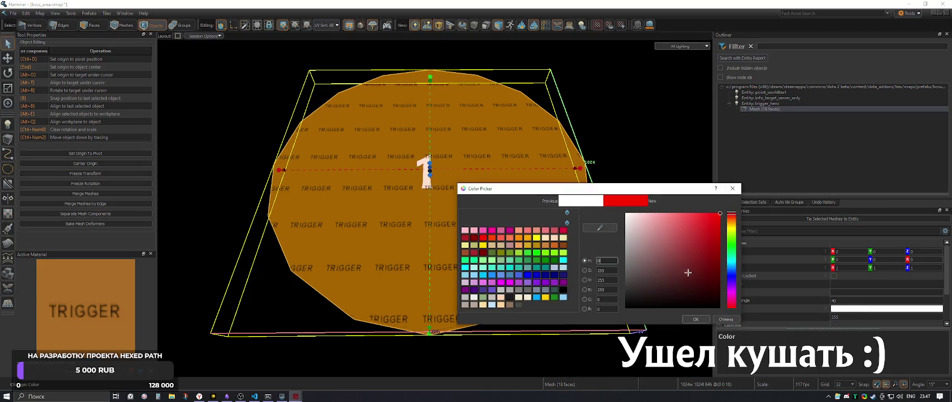
pyautogui.click(696, 319)
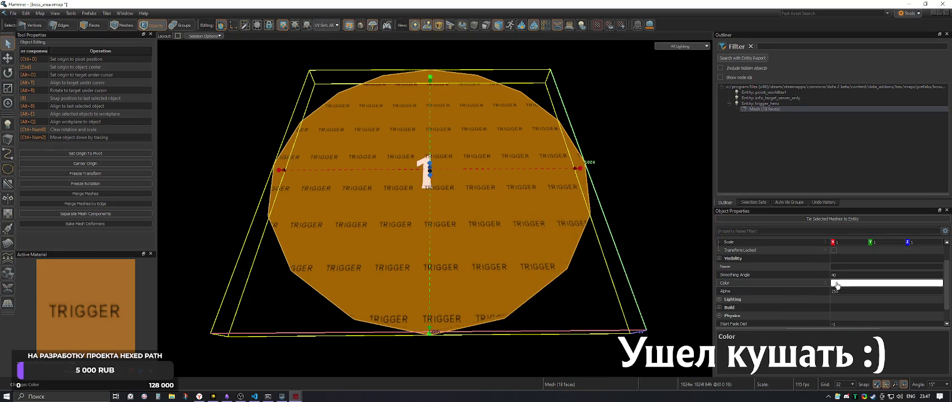
pyautogui.click(887, 283)
pyautogui.click(693, 320)
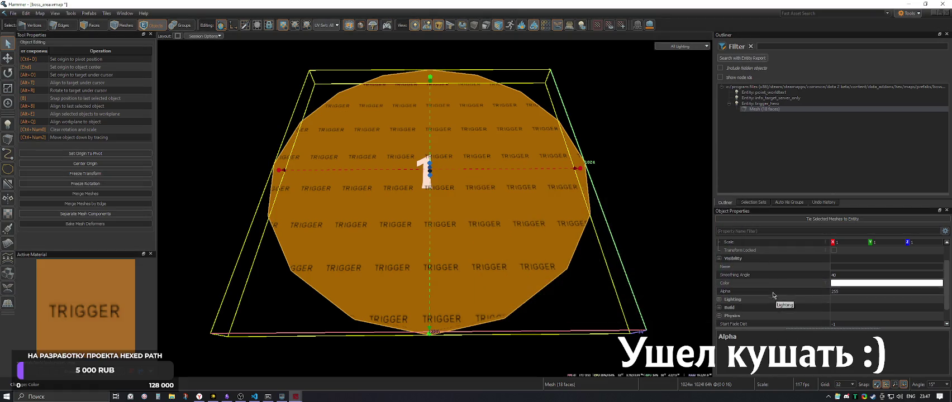
pyautogui.scroll(-1, 779, 307)
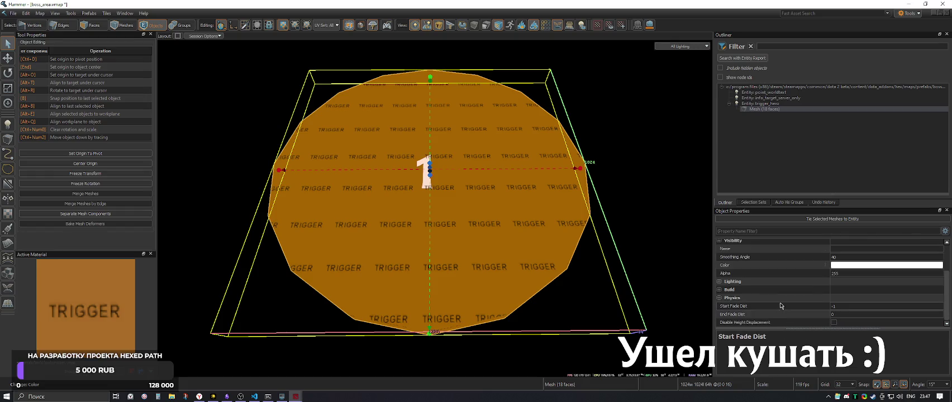
# Set the mesh's Alpha to 1, then restore it to 255
pyautogui.click(796, 272)
pyautogui.write('1')
pyautogui.press('Return')
pyautogui.click(844, 272)
pyautogui.write('255')
pyautogui.press('Return')
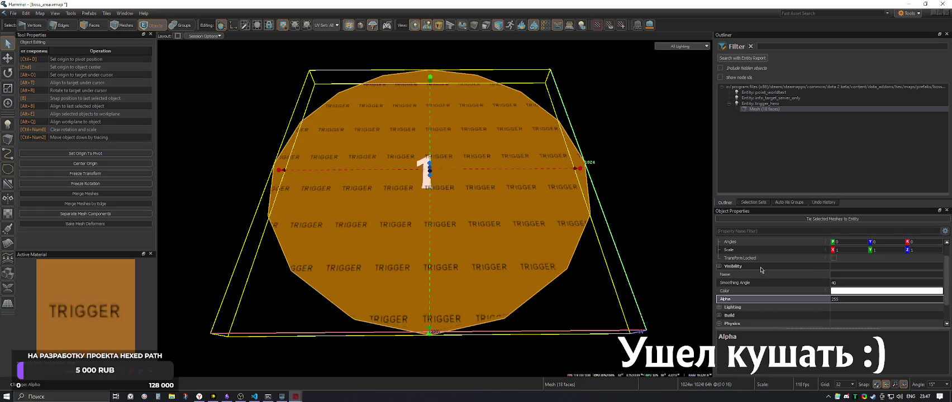
# Expand and collapse the mesh's Lighting properties, then try red in the colour picker and close it
pyautogui.click(720, 282)
pyautogui.scroll(-3, 727, 291)
pyautogui.scroll(3, 726, 299)
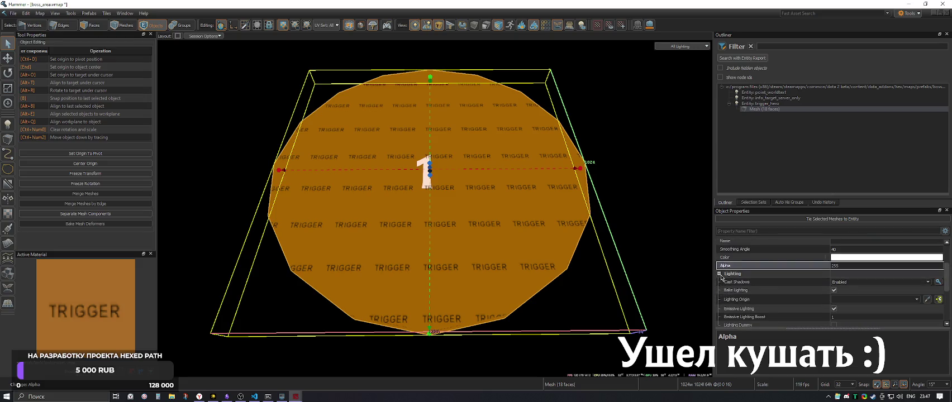
pyautogui.click(720, 274)
pyautogui.scroll(1, 720, 284)
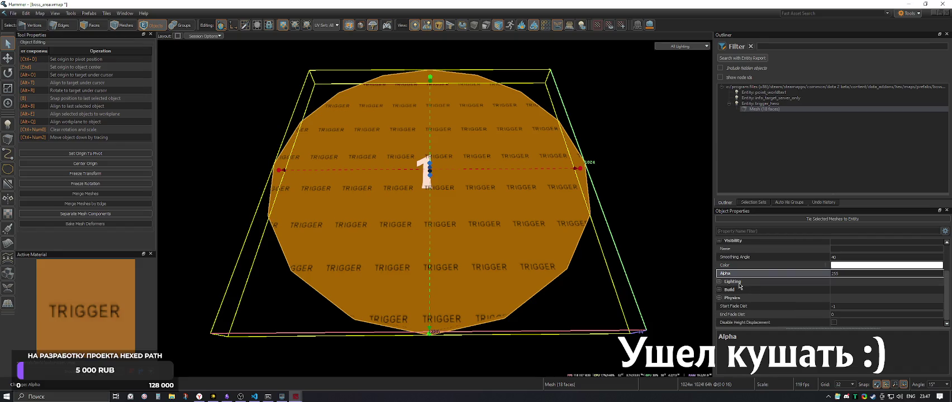
pyautogui.click(887, 265)
pyautogui.click(703, 214)
pyautogui.click(706, 318)
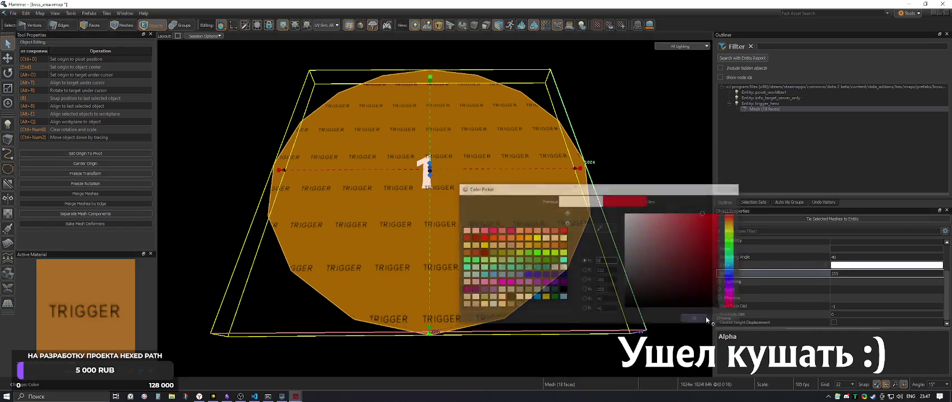
pyautogui.press('Up')
pyautogui.press('Up')
pyautogui.press('Up')
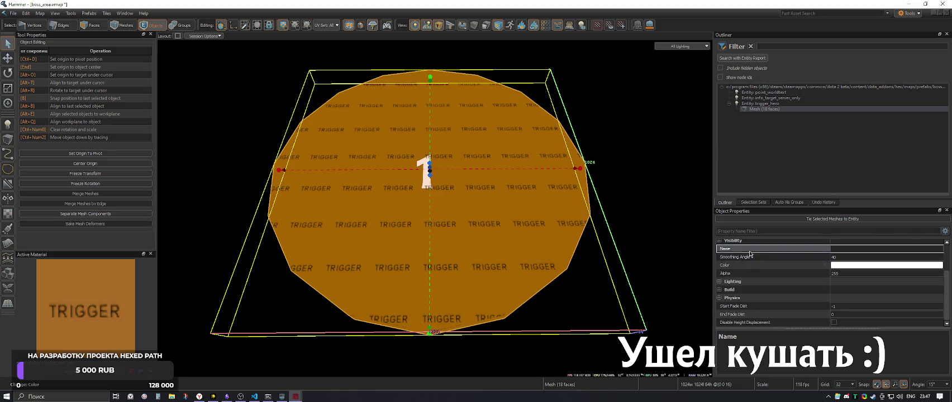
# Set the mesh's Lighting Cast Shadows option to No Shadows
pyautogui.click(726, 283)
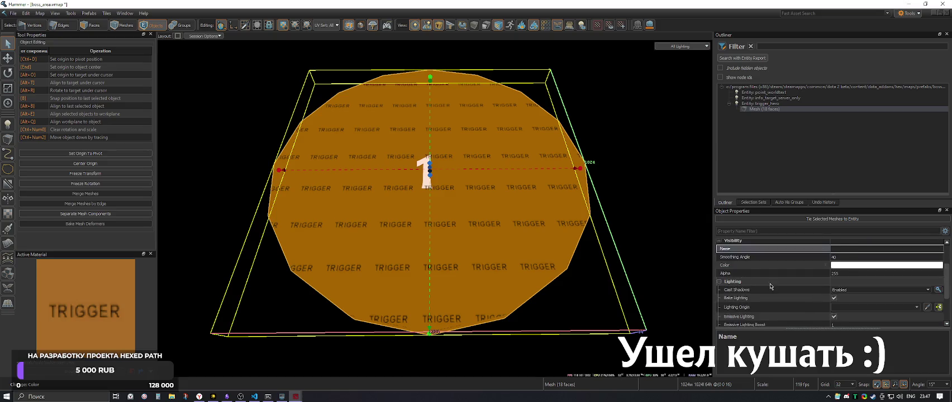
pyautogui.scroll(-1, 744, 276)
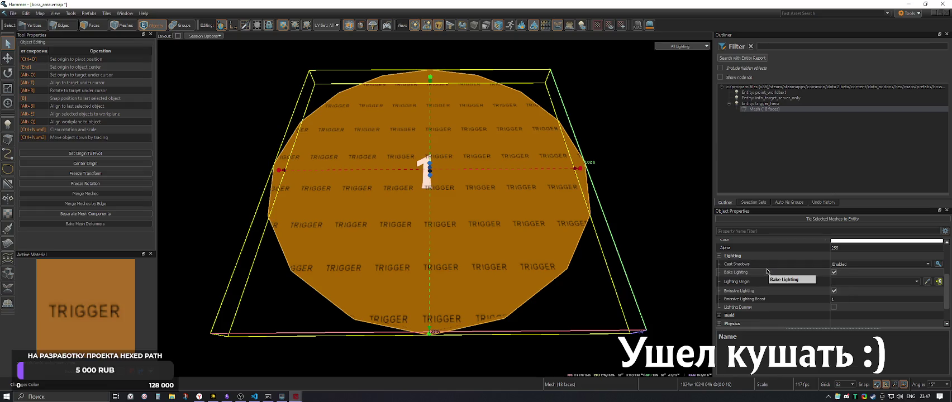
pyautogui.click(929, 266)
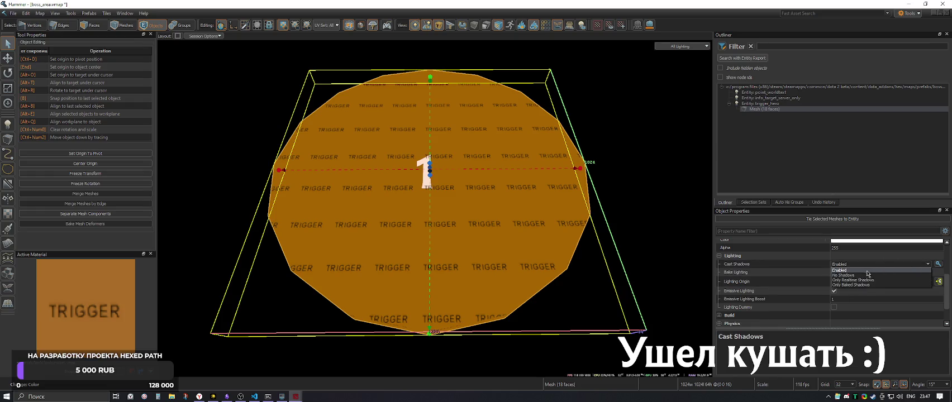
pyautogui.click(867, 275)
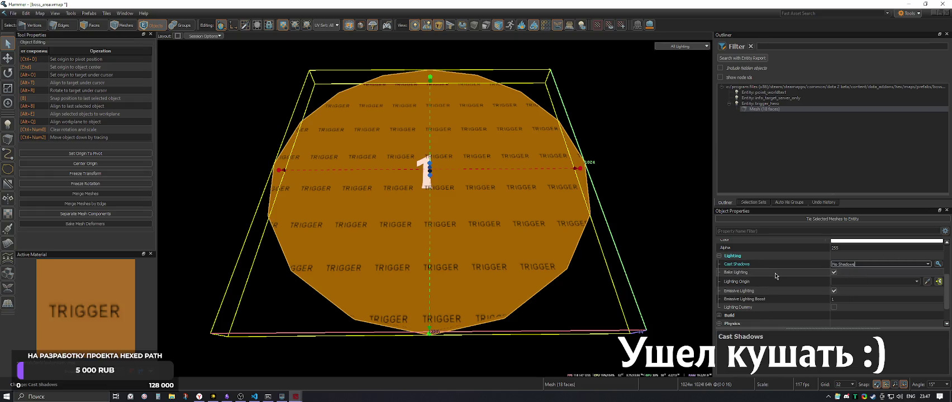
# Inspect the mesh's Emissive Lighting, Lighting Dummy and Build properties
pyautogui.click(752, 292)
pyautogui.click(749, 307)
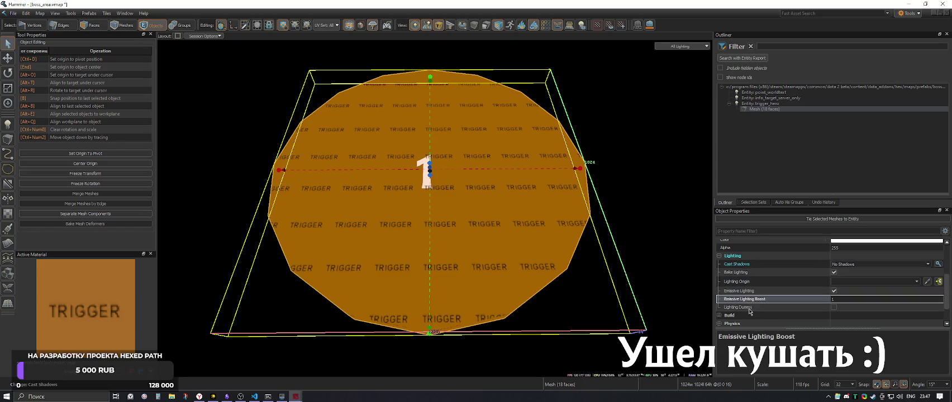
pyautogui.click(755, 315)
pyautogui.scroll(-1, 756, 293)
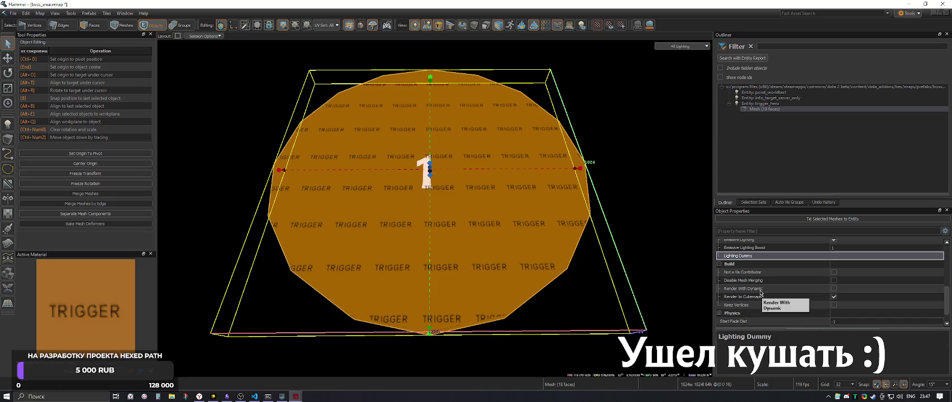
pyautogui.scroll(-4, 764, 303)
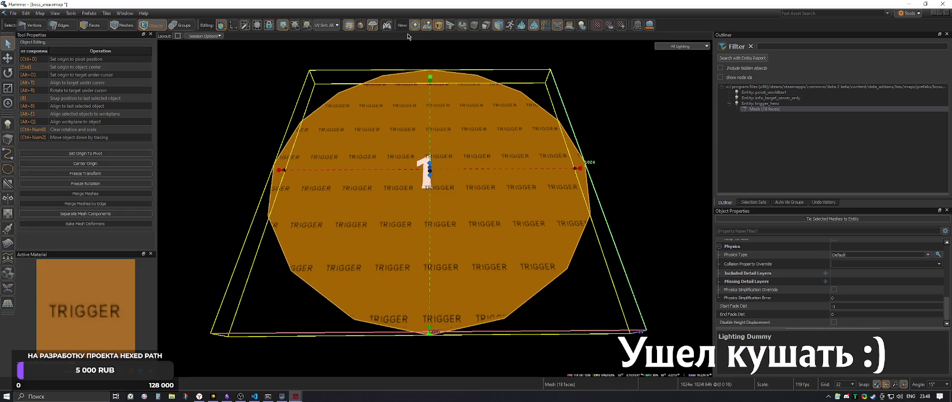
# Select the trigger_hero entity to review it, then clear the selection
pyautogui.click(461, 27)
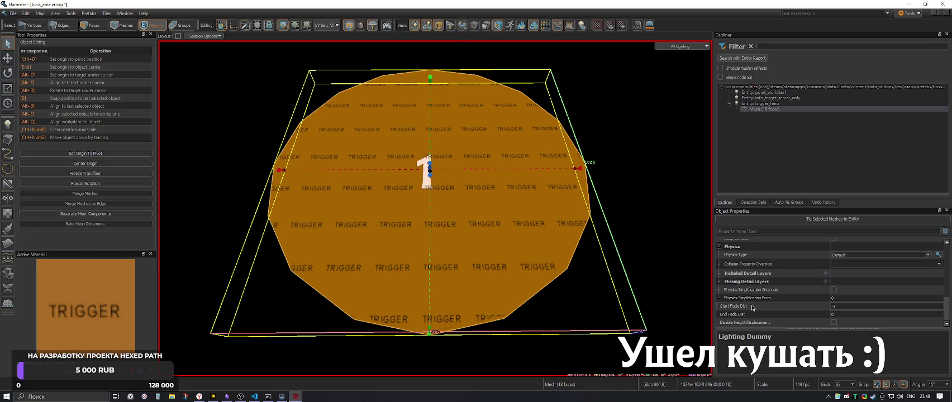
pyautogui.scroll(10, 749, 302)
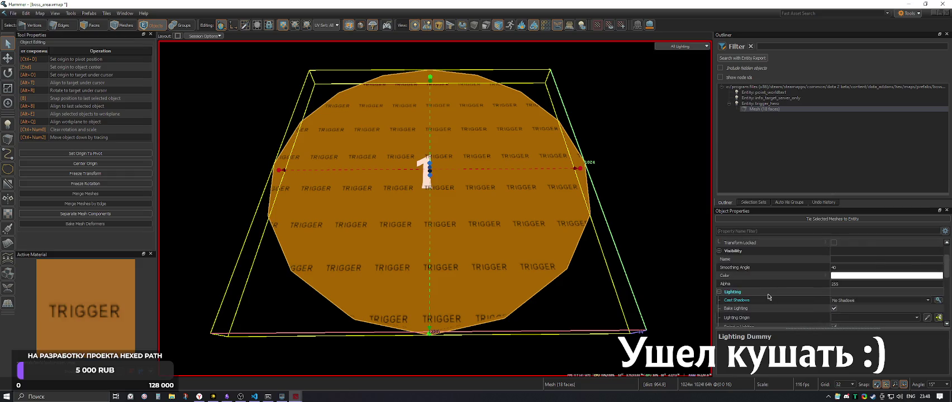
pyautogui.click(760, 104)
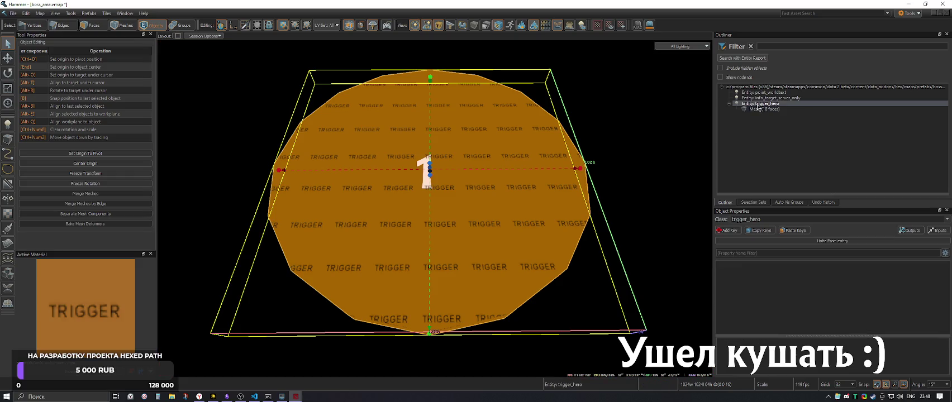
pyautogui.scroll(-10, 774, 271)
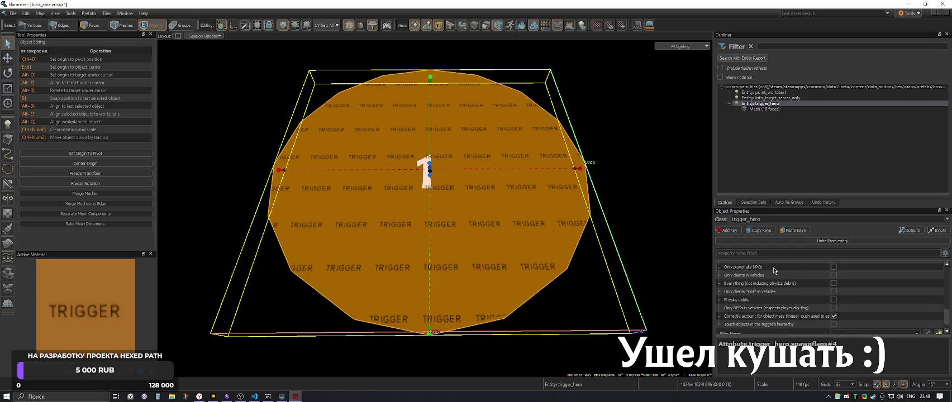
pyautogui.scroll(10, 764, 299)
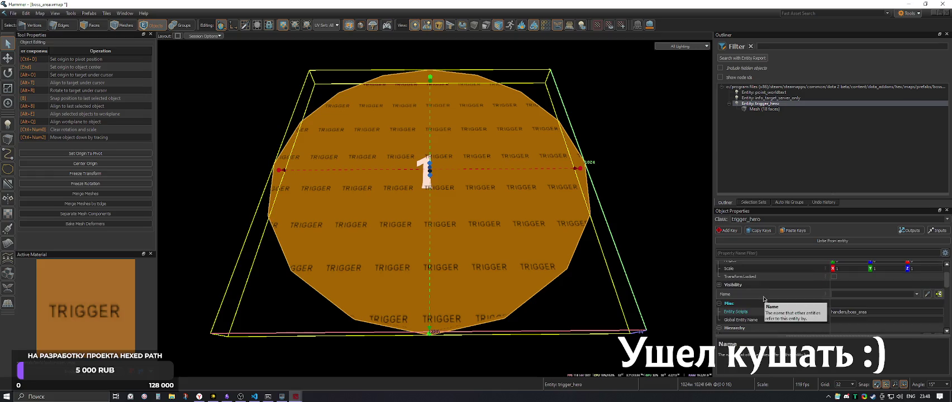
pyautogui.click(618, 168)
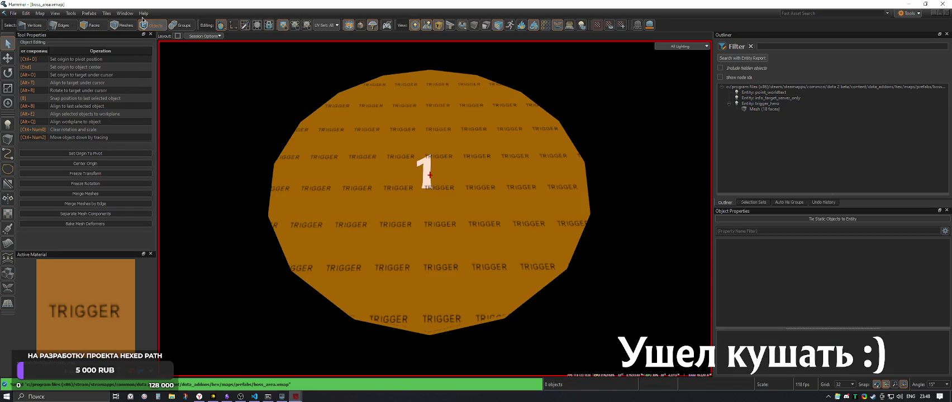
# In prologue.vmap, point the boss spawn prefab's map file to boss_area from the hex addon
pyautogui.click(124, 13)
pyautogui.click(140, 72)
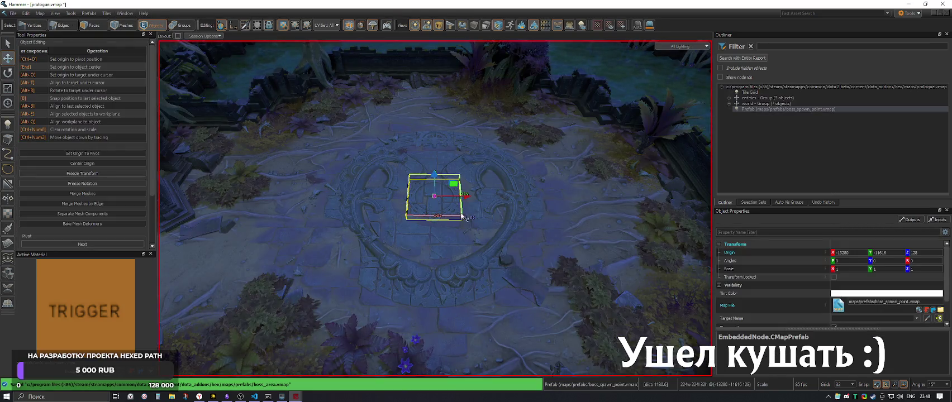
pyautogui.scroll(6, 462, 217)
pyautogui.click(443, 200)
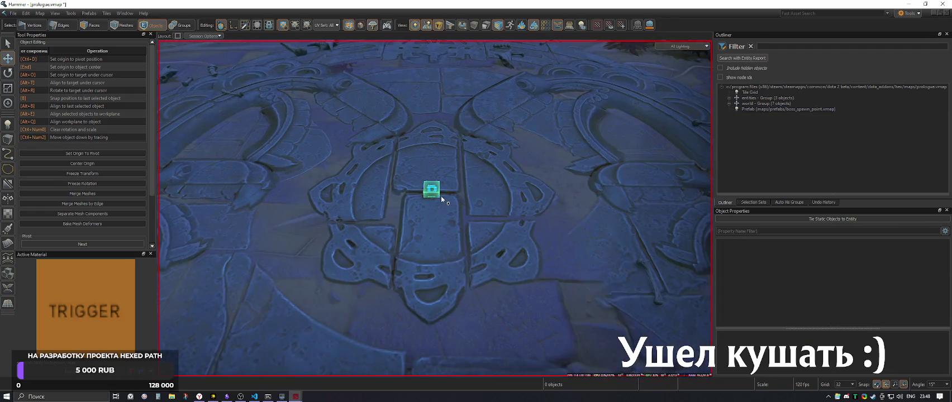
pyautogui.click(435, 191)
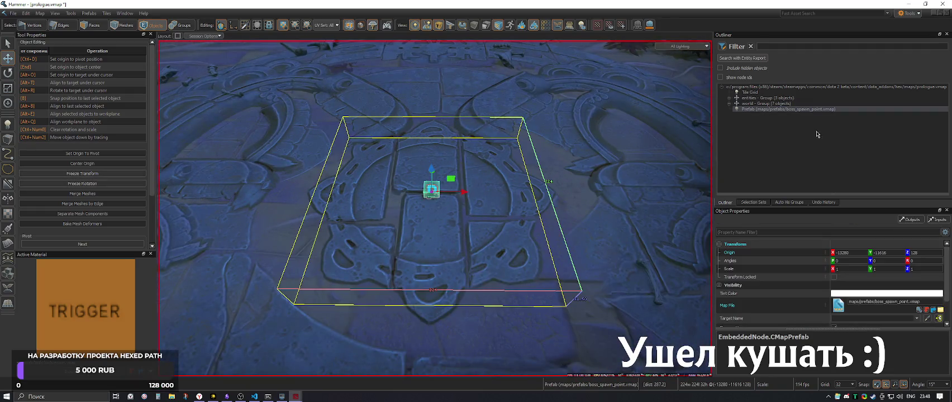
pyautogui.click(926, 310)
pyautogui.click(301, 124)
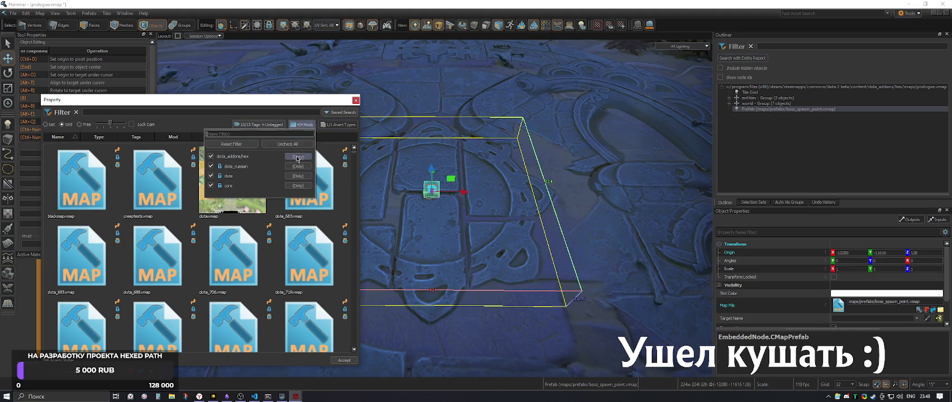
pyautogui.click(297, 159)
pyautogui.doubleClick(158, 178)
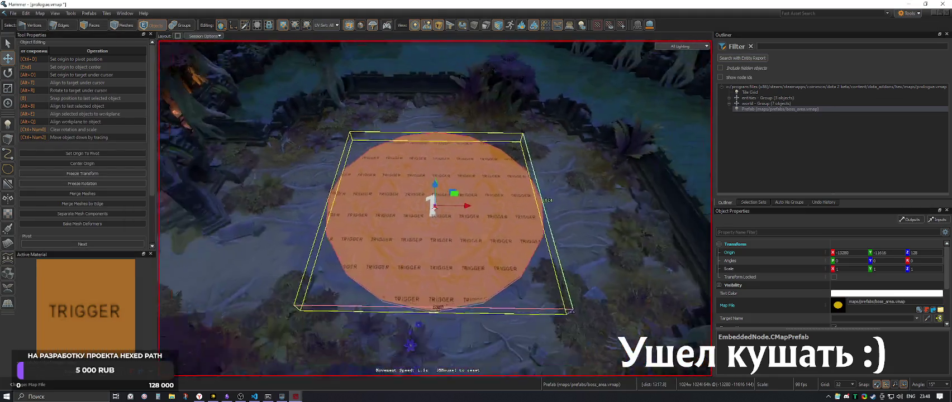
# Back in boss_area.vmap, set info_target_server_only's Origin Z to 0
pyautogui.scroll(-2, 484, 209)
pyautogui.scroll(5, 483, 209)
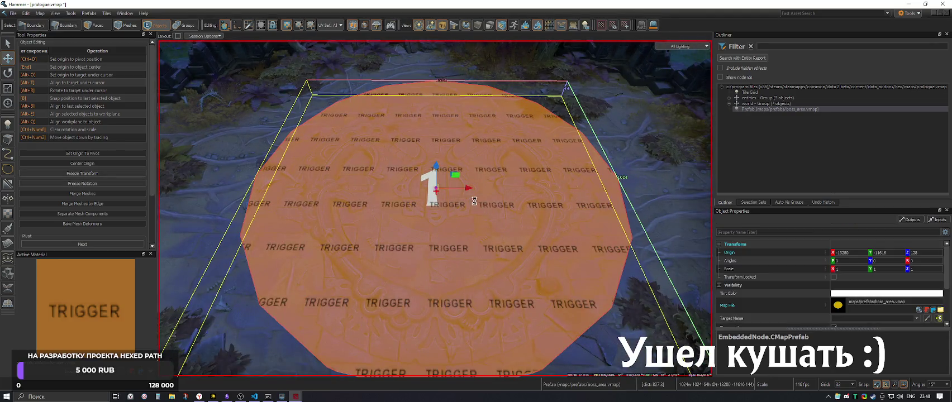
pyautogui.click(129, 17)
pyautogui.click(137, 68)
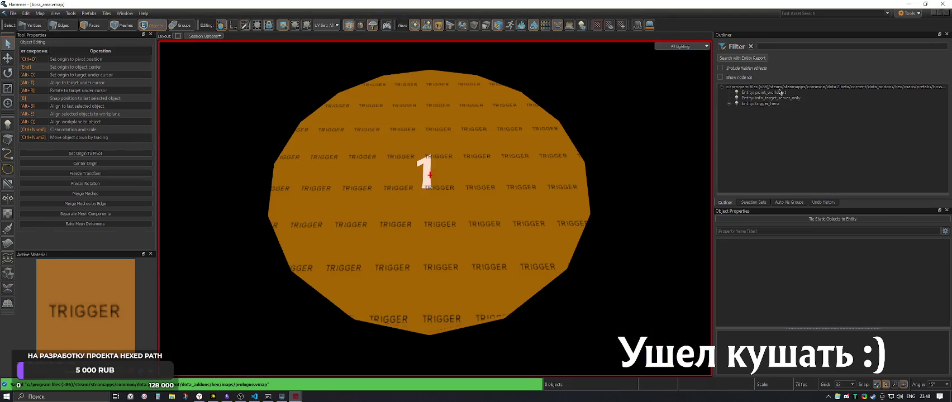
pyautogui.click(762, 93)
pyautogui.click(761, 99)
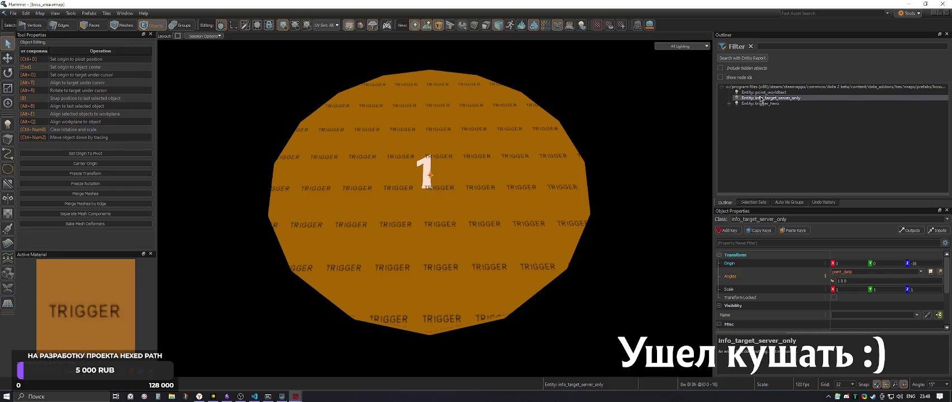
pyautogui.click(927, 261)
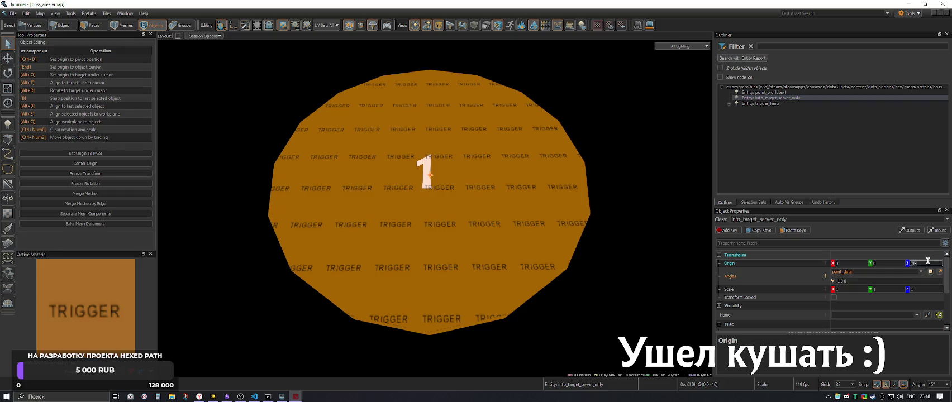
pyautogui.write('0')
pyautogui.press('Return')
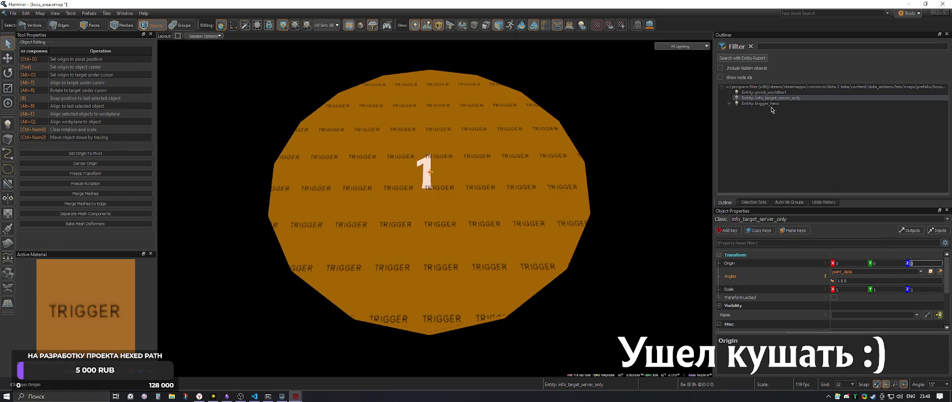
# Check trigger_hero and its mesh, save boss_area.vmap, and return to prologue.vmap
pyautogui.click(769, 104)
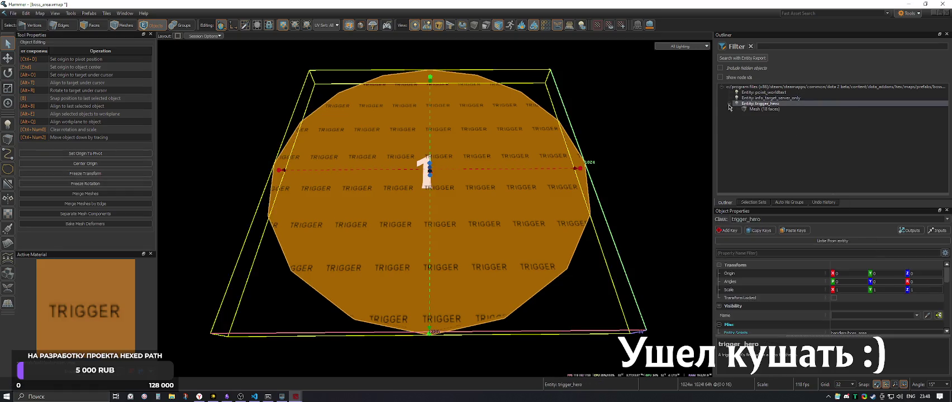
pyautogui.click(756, 110)
pyautogui.press('Escape')
pyautogui.hotkey('ctrl', 's')
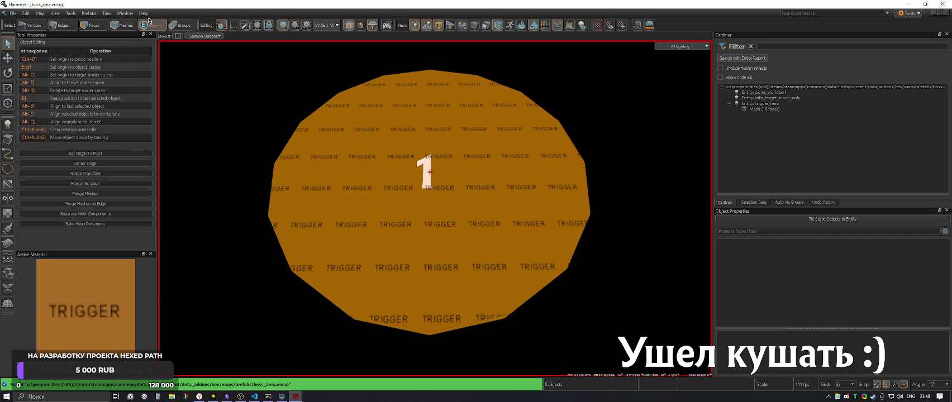
pyautogui.click(125, 13)
pyautogui.click(136, 63)
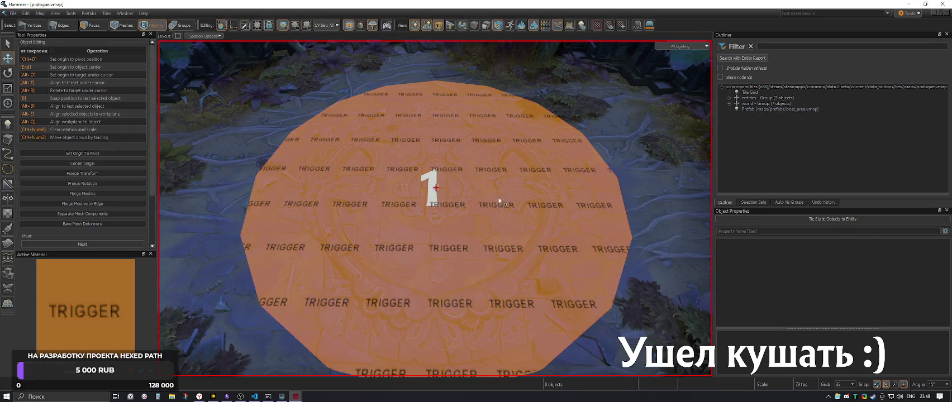
# Inspect the placed boss-area prefab in the prologue.vmap viewport and clear its selection
pyautogui.scroll(6, 435, 209)
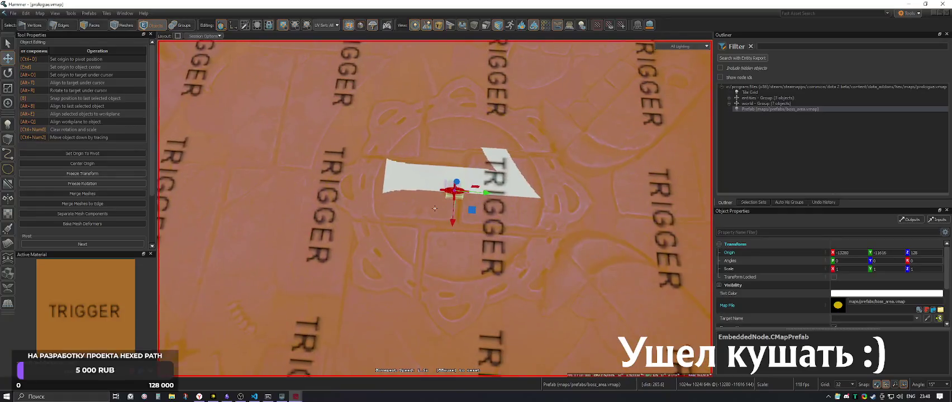
pyautogui.scroll(-8, 442, 195)
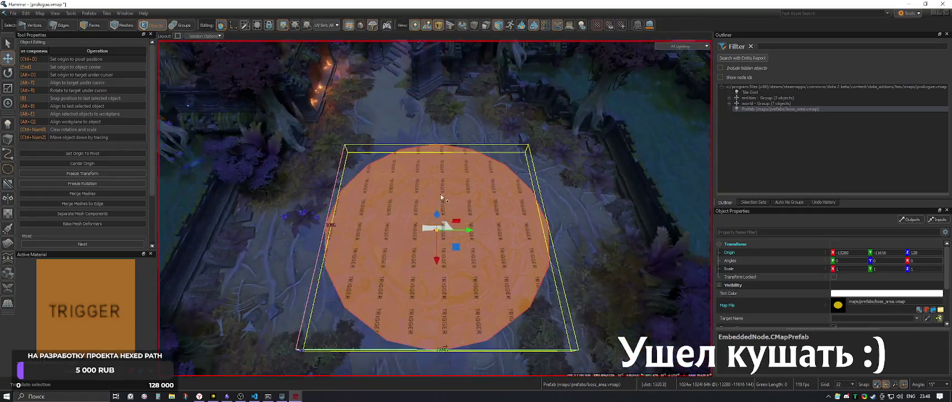
pyautogui.press('Escape')
pyautogui.scroll(-8, 441, 194)
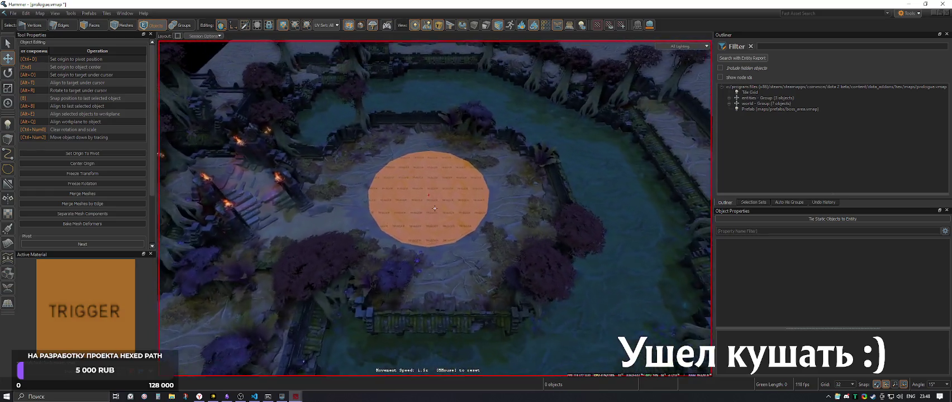
pyautogui.scroll(3, 435, 208)
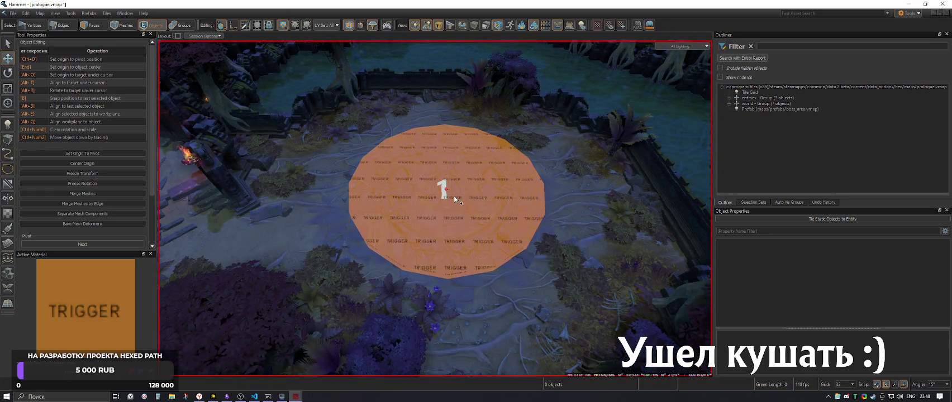
pyautogui.scroll(5, 454, 196)
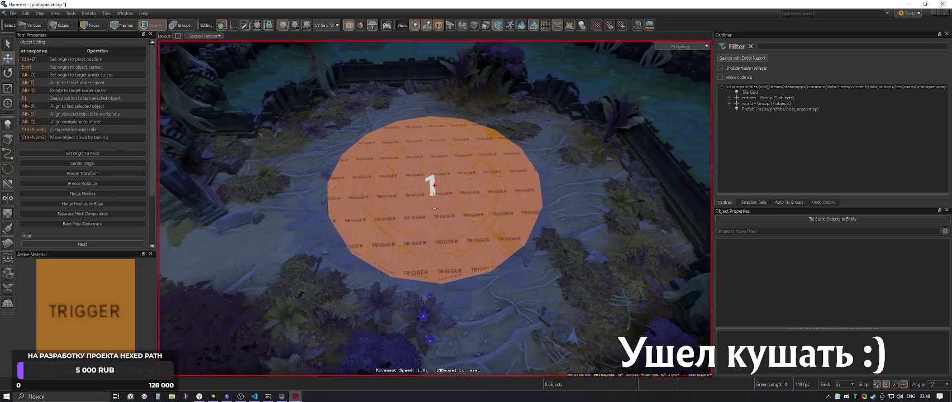
pyautogui.scroll(-6, 453, 197)
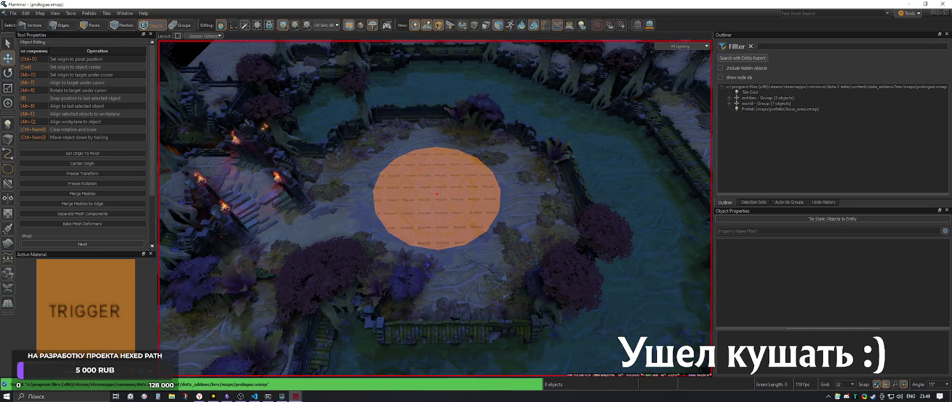
pyautogui.scroll(5, 441, 207)
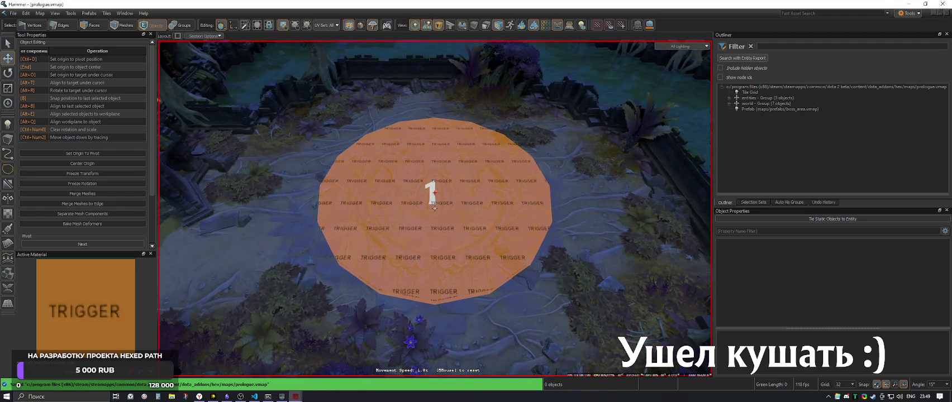
# Switch over to Dota 2 and back, then bring boss_area.vmap to the front
pyautogui.hotkey('alt', 'Tab')
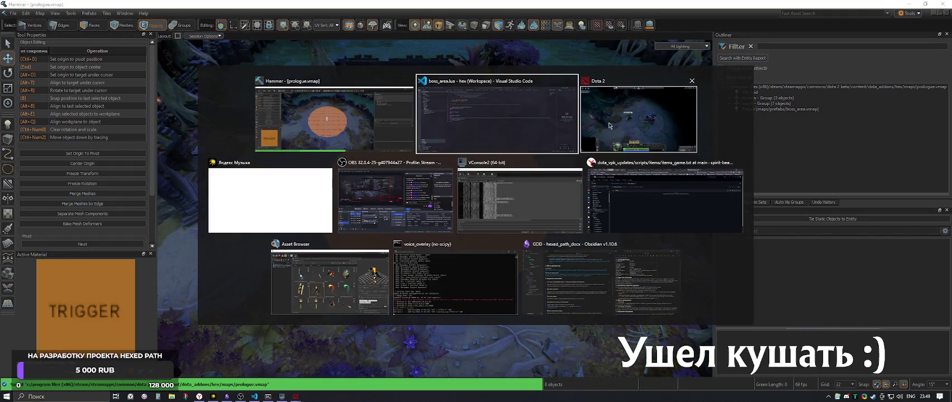
pyautogui.hotkey('alt', 'Tab')
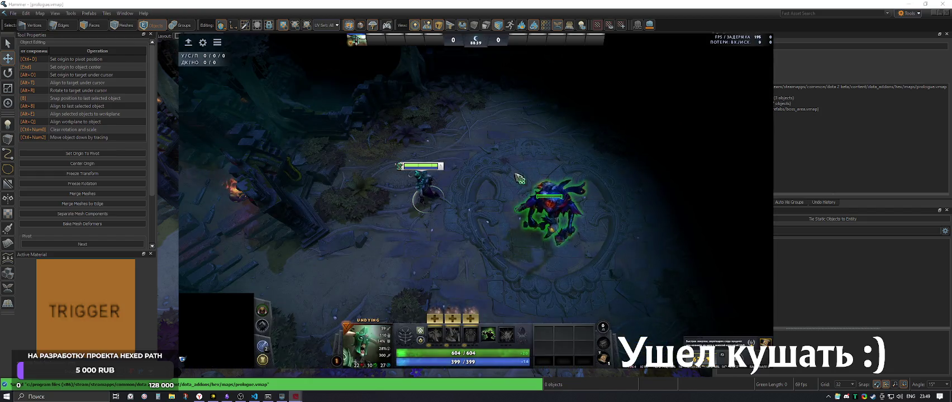
pyautogui.hotkey('alt', 'Tab')
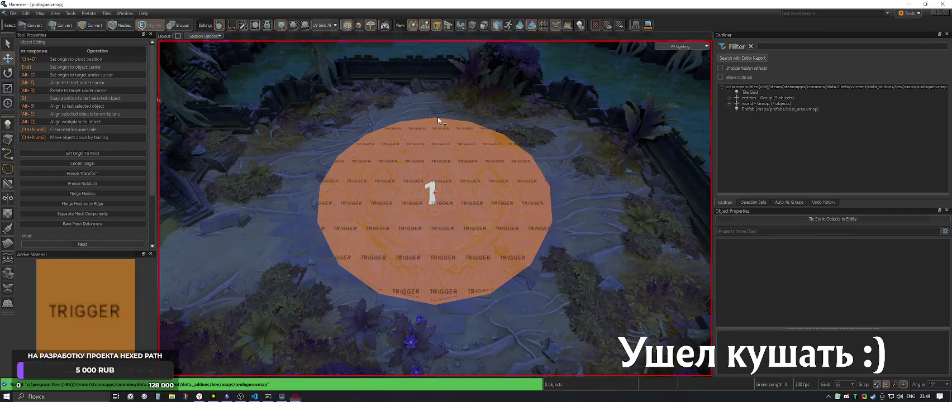
pyautogui.click(118, 15)
pyautogui.click(140, 71)
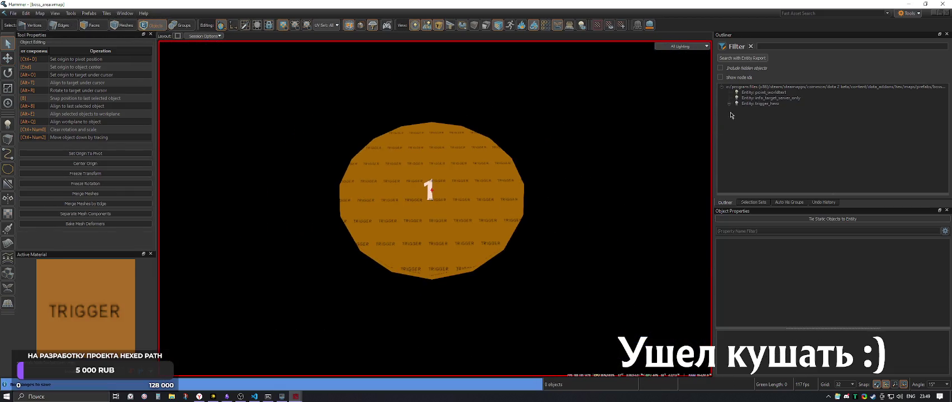
# Delete the point_data map variable from point_worldtext and confirm the removal
pyautogui.click(747, 92)
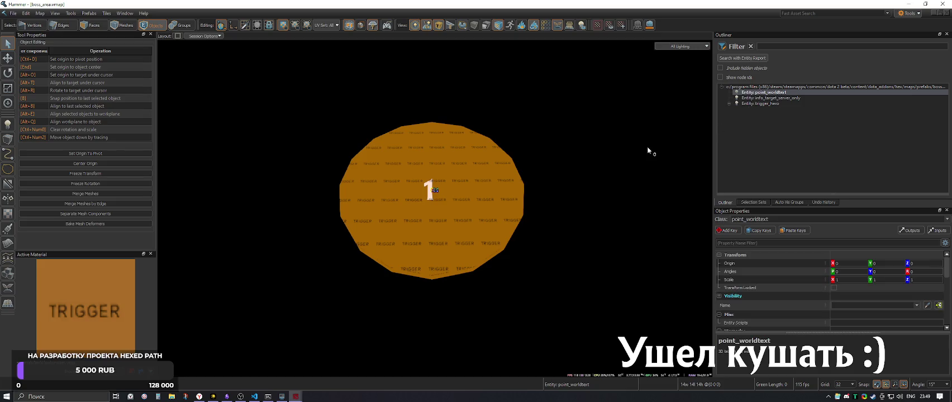
pyautogui.scroll(5, 681, 143)
pyautogui.scroll(-2, 590, 181)
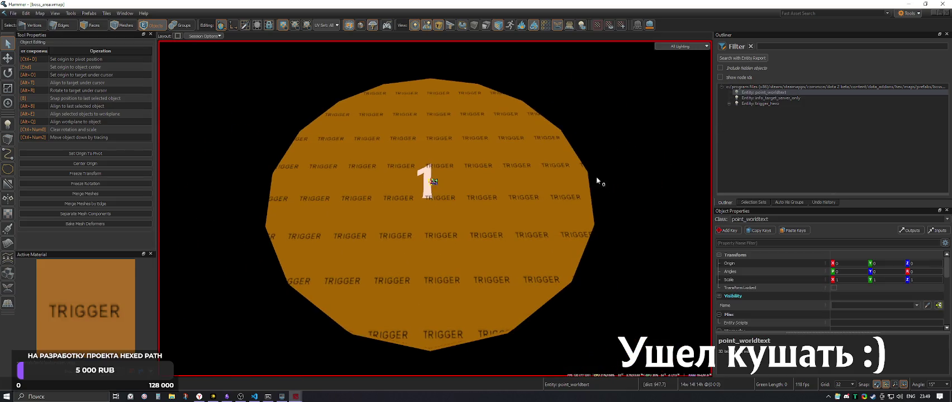
pyautogui.scroll(-3, 815, 252)
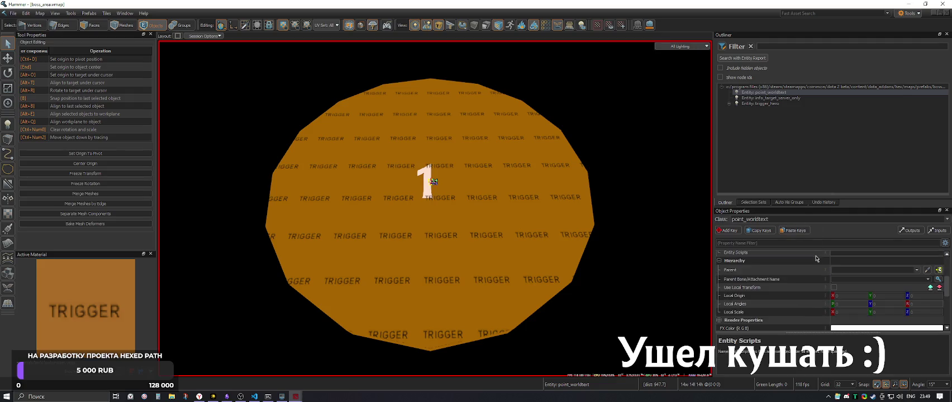
pyautogui.click(40, 13)
pyautogui.click(57, 57)
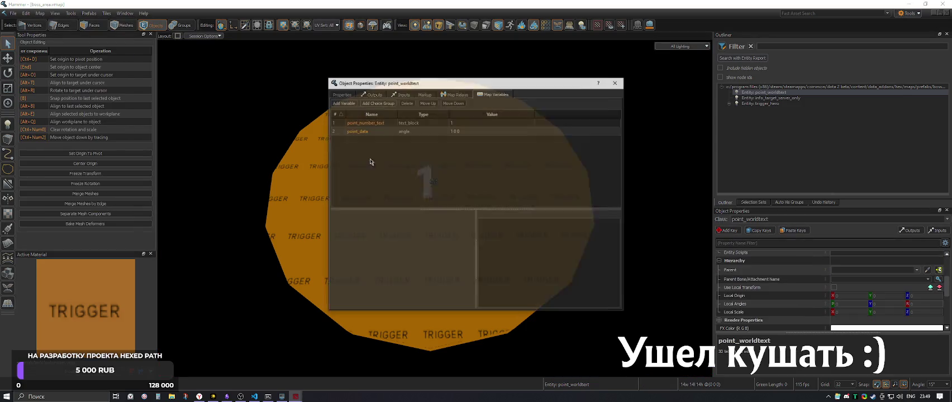
pyautogui.click(377, 127)
pyautogui.click(368, 132)
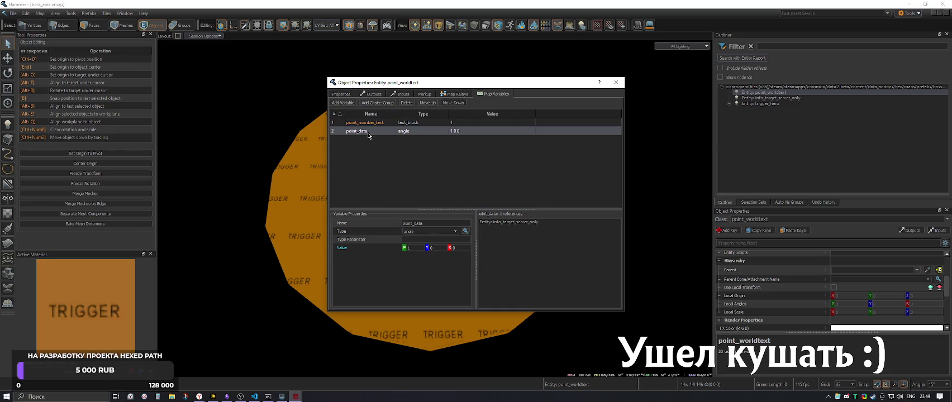
pyautogui.click(406, 103)
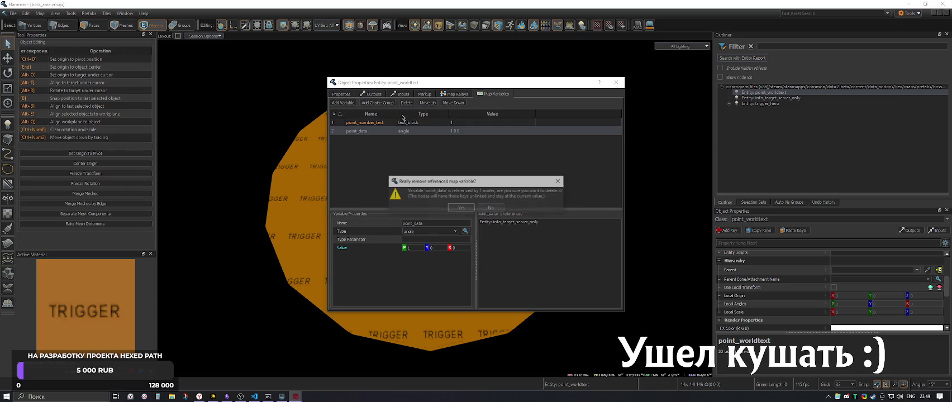
pyautogui.click(461, 205)
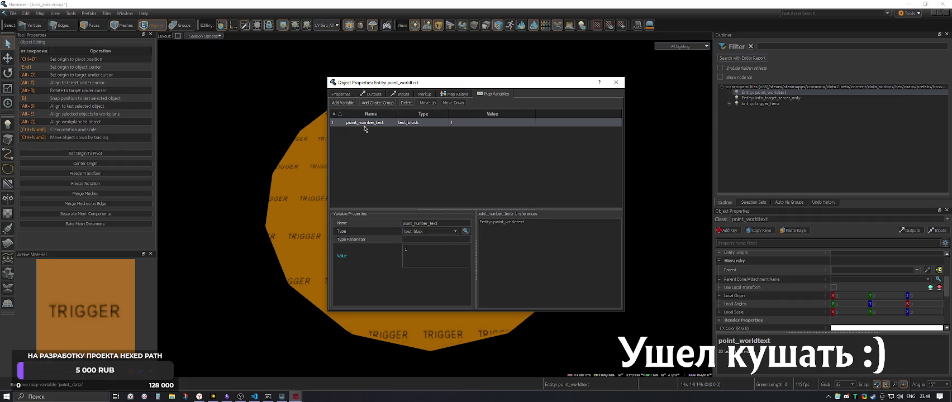
# Start renaming point_number_text to a boss_area name, keeping its type as text_block
pyautogui.click(437, 224)
pyautogui.click(454, 223)
pyautogui.click(464, 223)
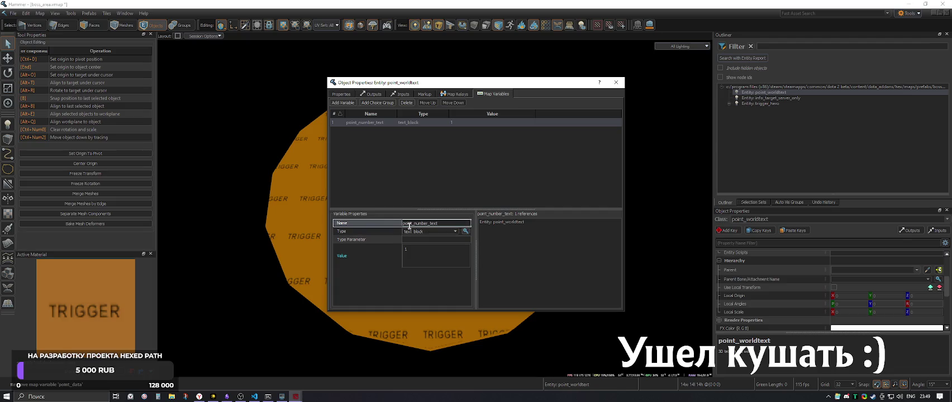
pyautogui.click(456, 231)
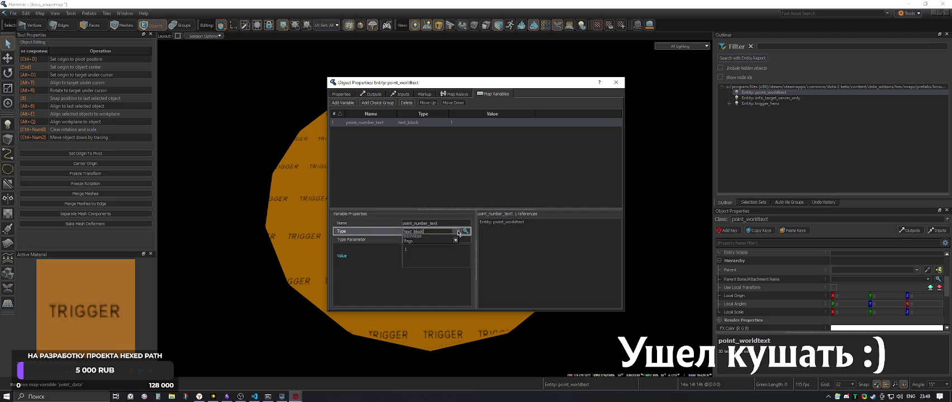
pyautogui.click(458, 233)
pyautogui.click(451, 223)
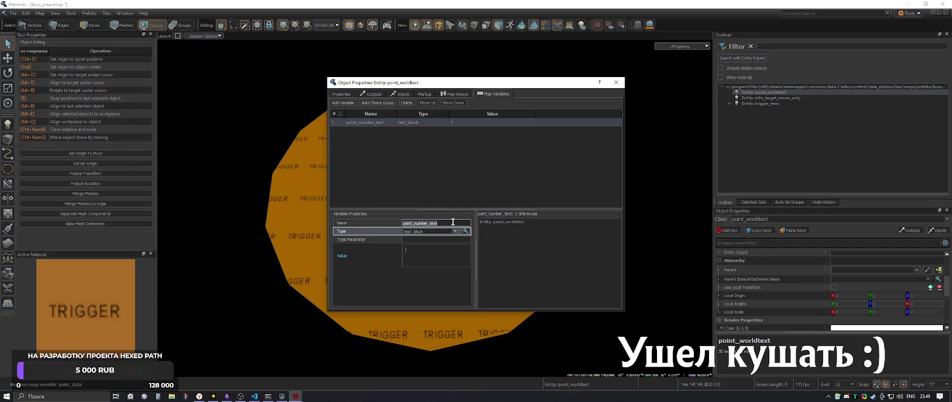
pyautogui.write('boss_area_tex')
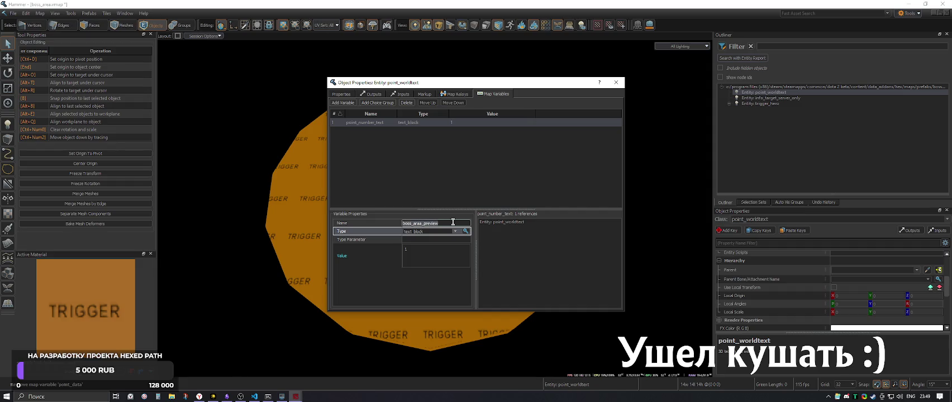
# Rename the map variable to editor_text and complete its text value as 'Boss [1]'
pyautogui.write('editor_text')
pyautogui.press('Return')
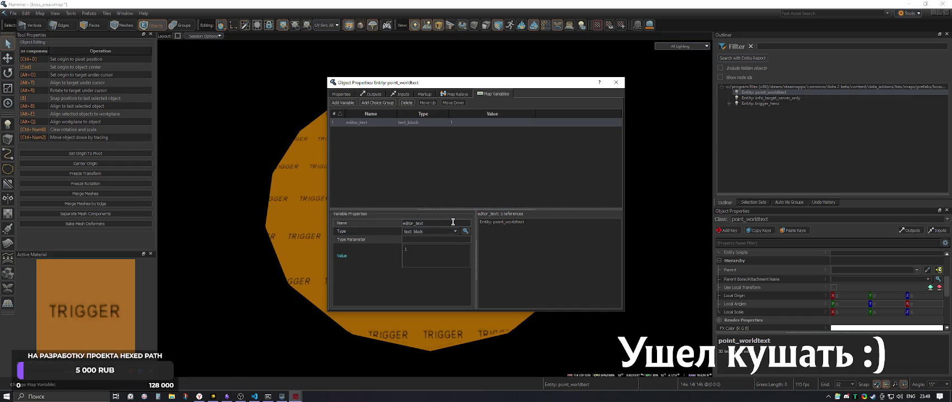
pyautogui.click(450, 223)
pyautogui.click(448, 252)
pyautogui.write('boss')
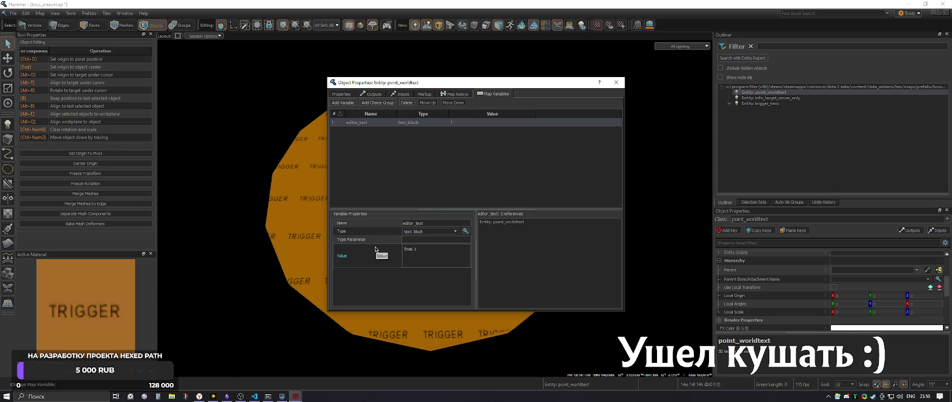
pyautogui.write(']')
pyautogui.hotkey('alt', 'Tab')
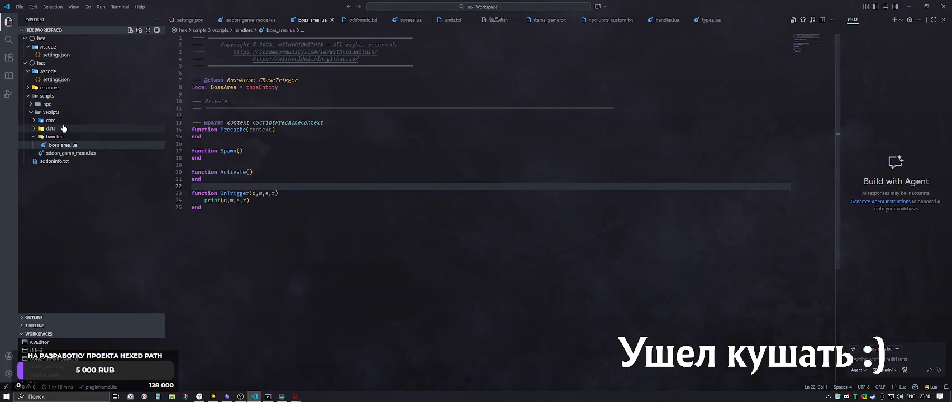
# In VS Code, open bosses.lua from the data folder and copy the boss name unit_boss_shaman
pyautogui.click(49, 120)
pyautogui.click(61, 129)
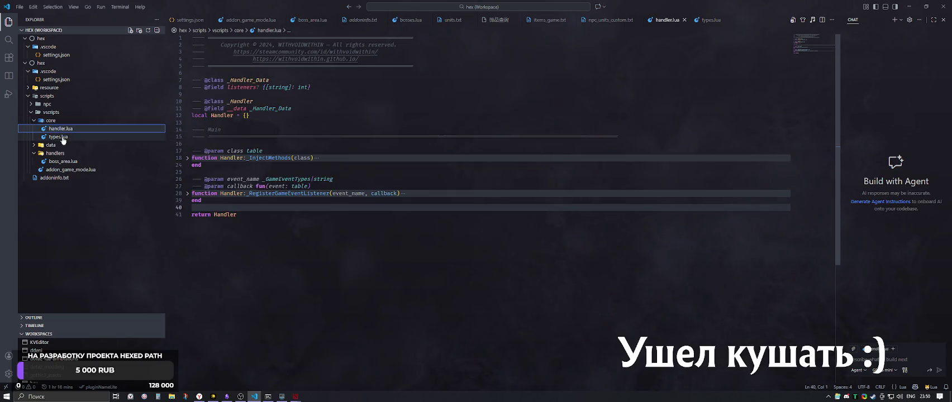
pyautogui.click(58, 137)
pyautogui.click(51, 144)
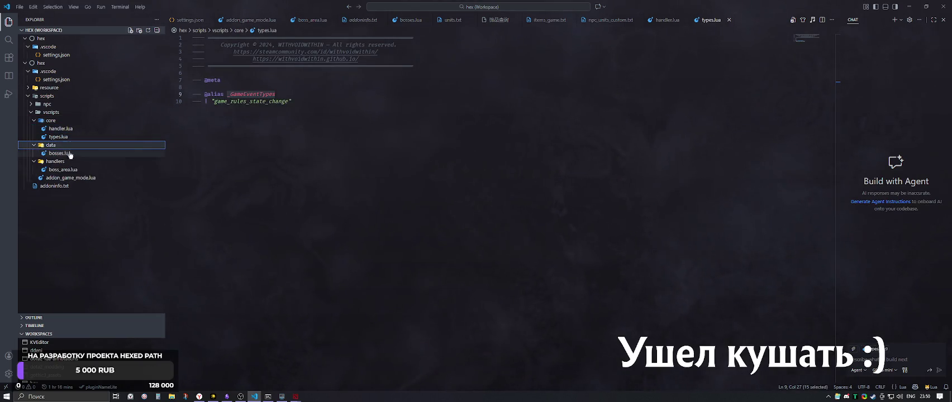
pyautogui.click(60, 153)
pyautogui.click(284, 95)
pyautogui.doubleClick(283, 94)
pyautogui.hotkey('alt', 'Tab')
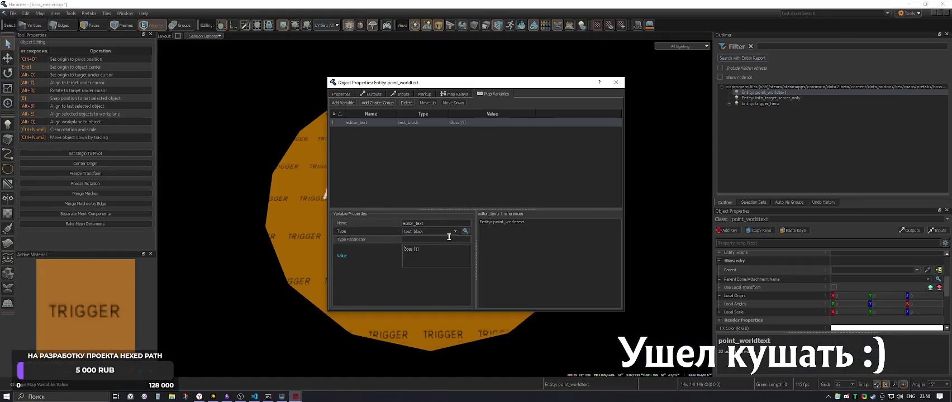
# Paste unit_boss_shaman on a new line below Boss [1] and save boss_area
pyautogui.press('Return')
pyautogui.write('unit_boss_shan')
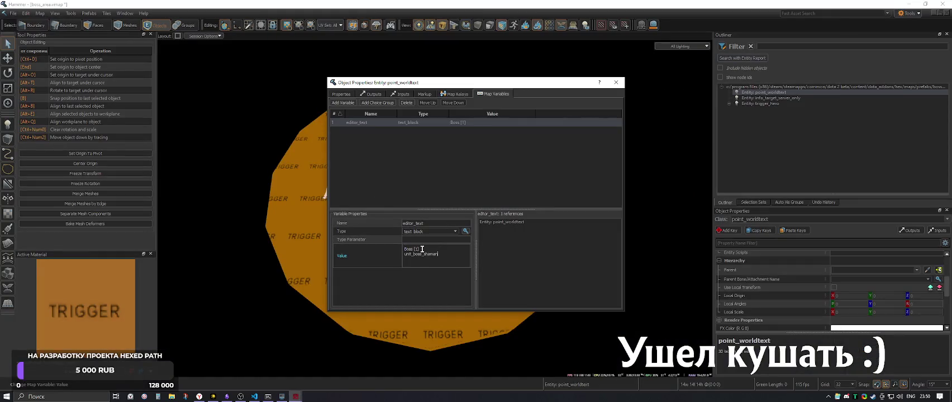
pyautogui.click(616, 83)
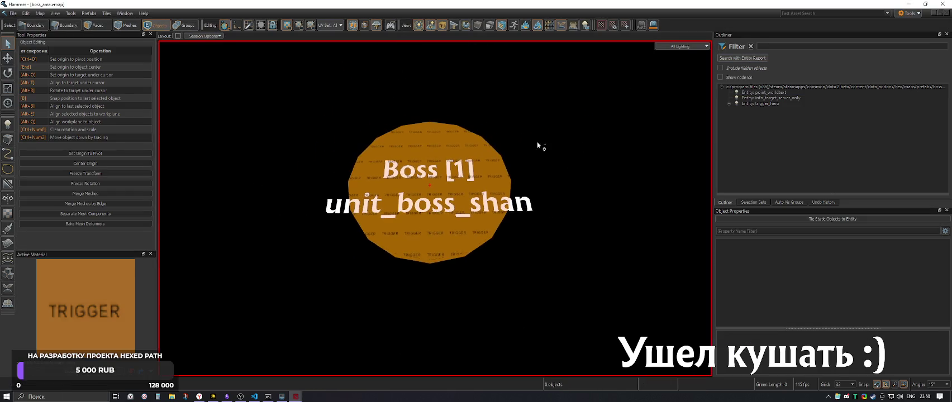
pyautogui.hotkey('ctrl', 's')
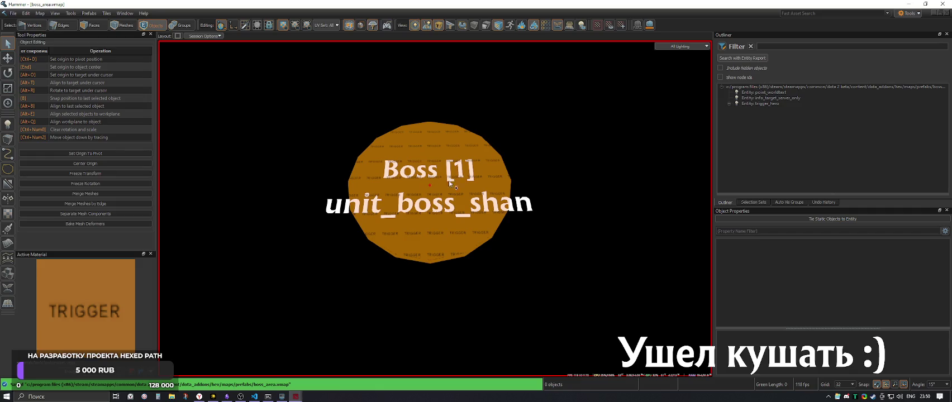
# Set the point_worldtext's World Units Per Pixel to 1 and Font Size to 128, then save
pyautogui.click(766, 93)
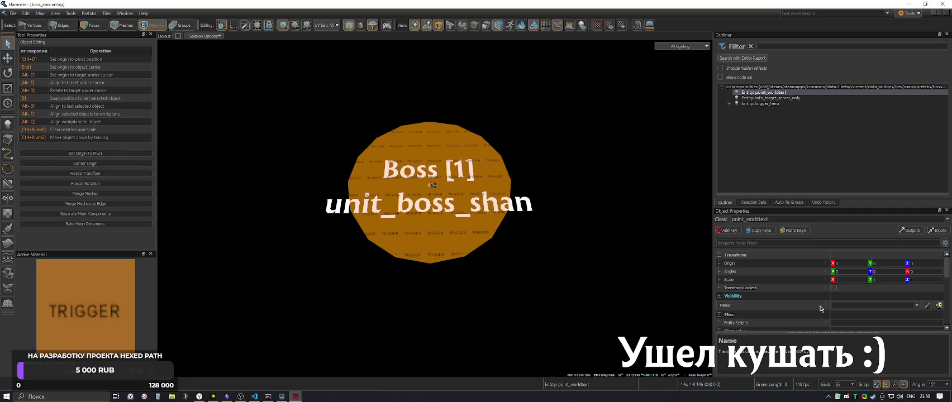
pyautogui.scroll(-6, 820, 309)
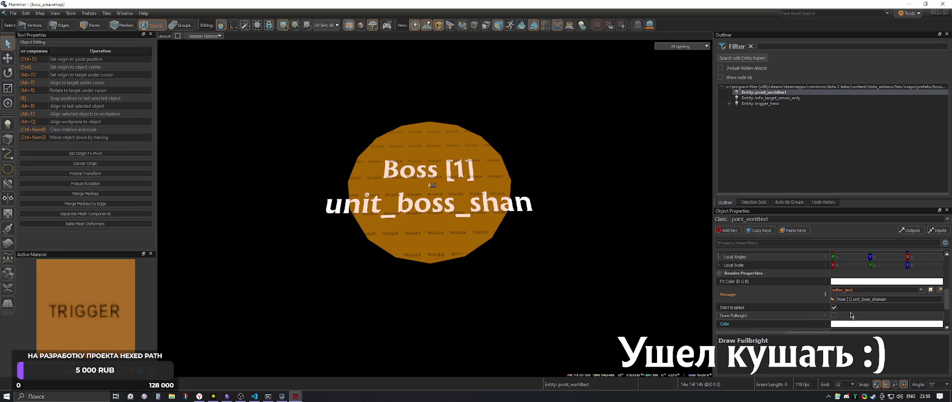
pyautogui.write('1')
pyautogui.press('Tab')
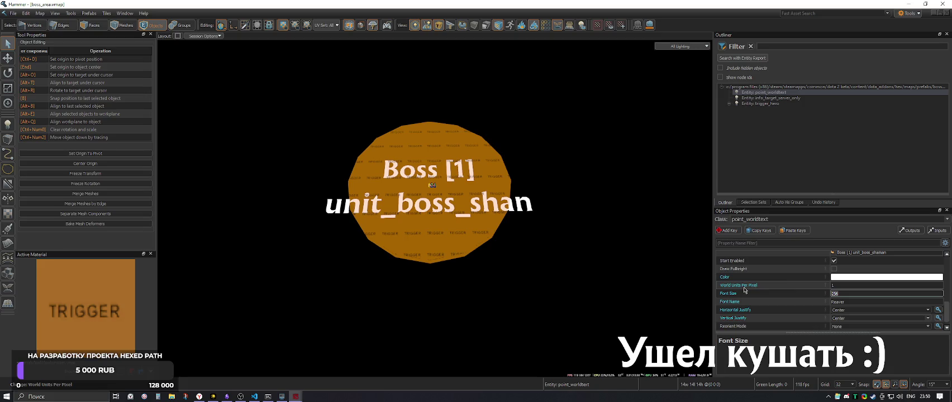
pyautogui.write('8')
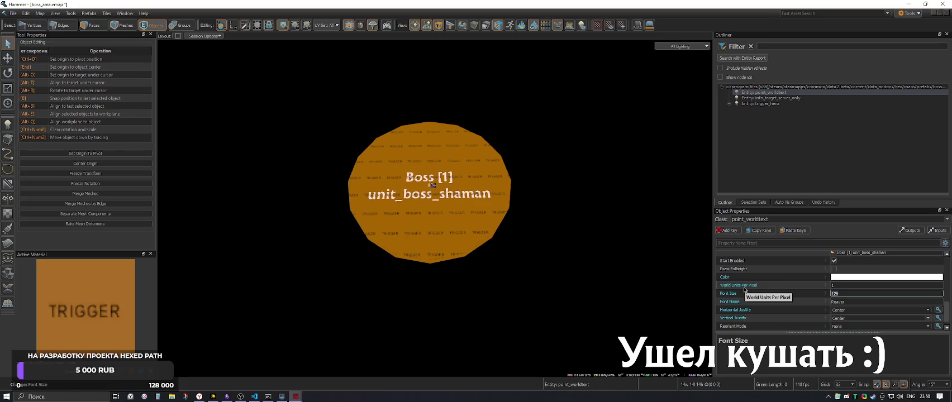
pyautogui.click(325, 144)
pyautogui.hotkey('ctrl', 's')
# Switch to the prologue.vmap map
pyautogui.click(125, 12)
pyautogui.click(138, 64)
pyautogui.scroll(-3, 435, 209)
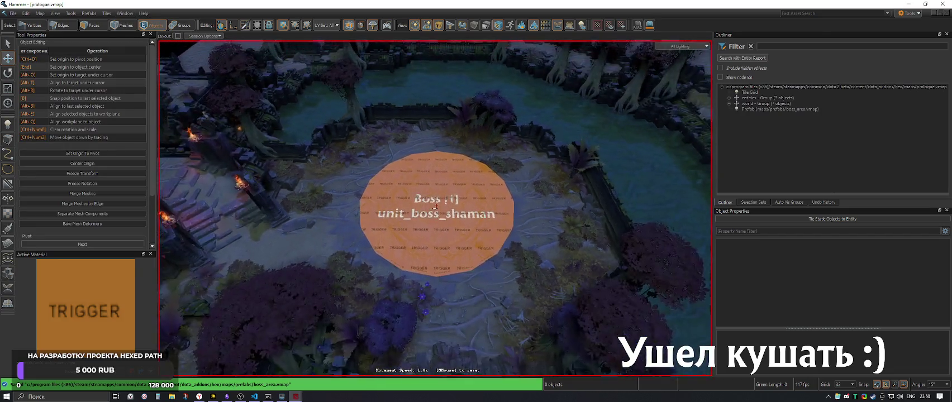
# Look over the trigger in prologue, then switch back to boss_area.vmap
pyautogui.scroll(8, 435, 209)
pyautogui.scroll(-6, 435, 208)
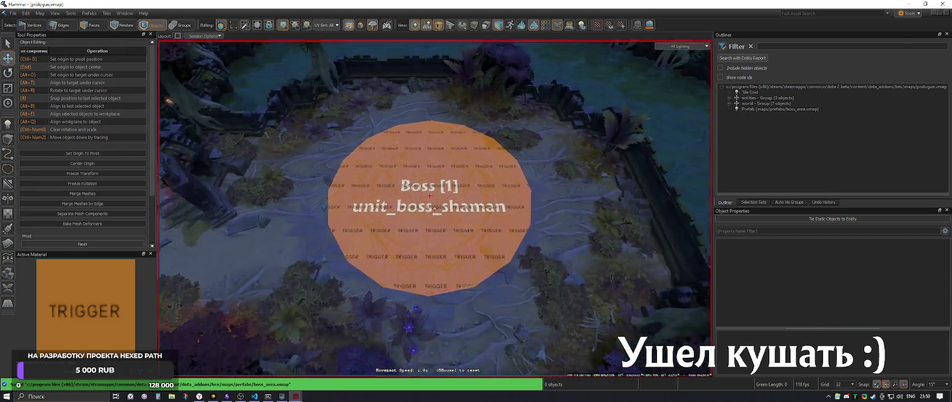
pyautogui.scroll(5, 435, 208)
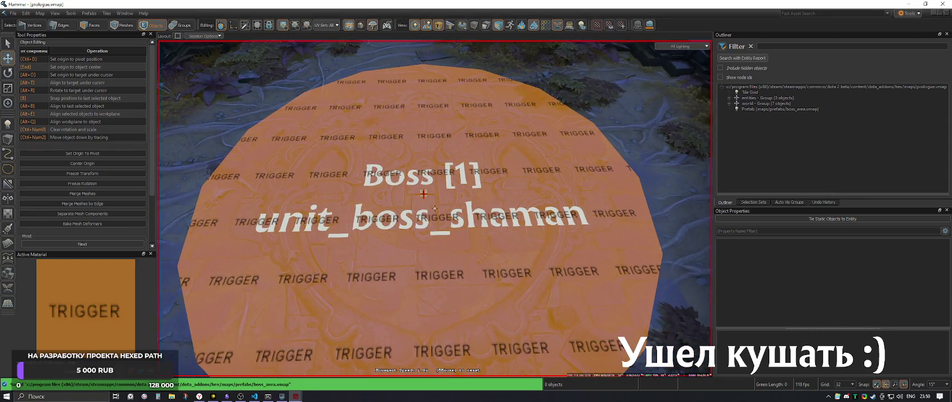
pyautogui.moveTo(434, 208); pyautogui.dragTo(414, 176)
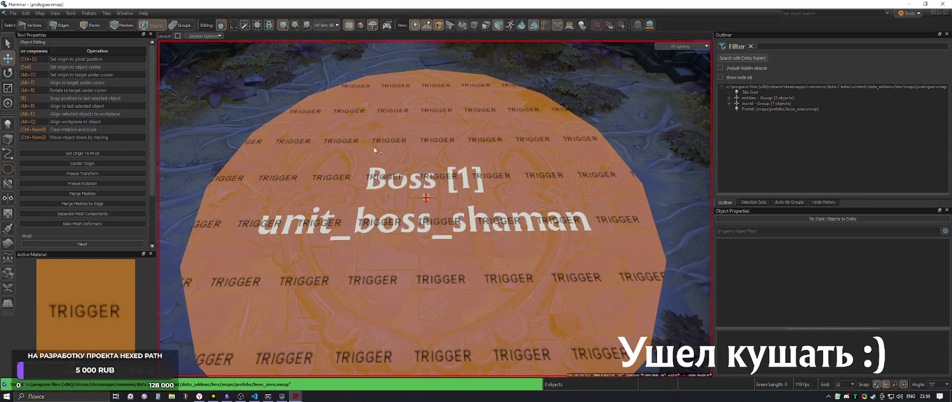
pyautogui.click(127, 18)
pyautogui.click(139, 76)
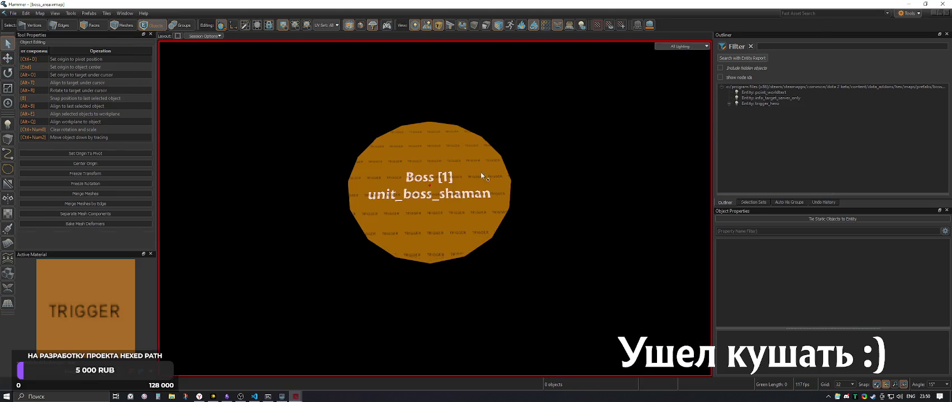
# Raise the point_worldtext to Origin Z 64 and save boss_area
pyautogui.click(757, 98)
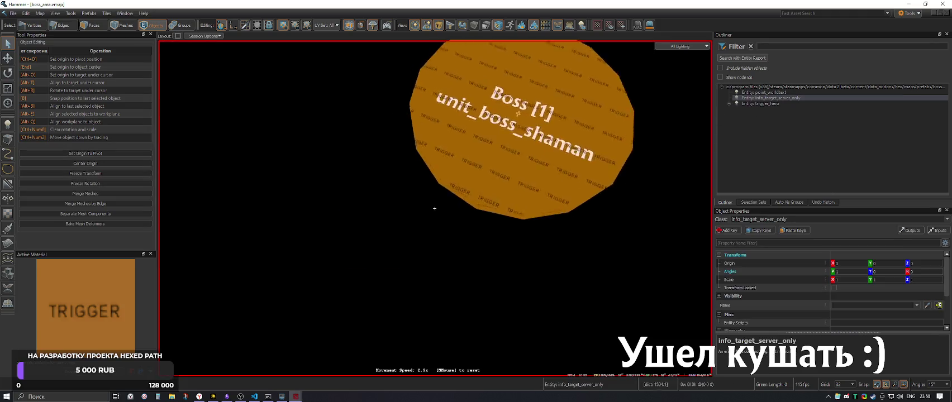
pyautogui.click(764, 92)
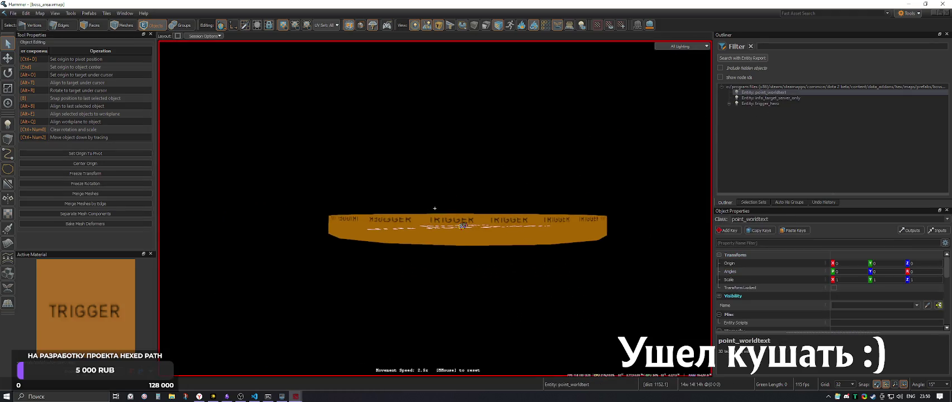
pyautogui.press('w')
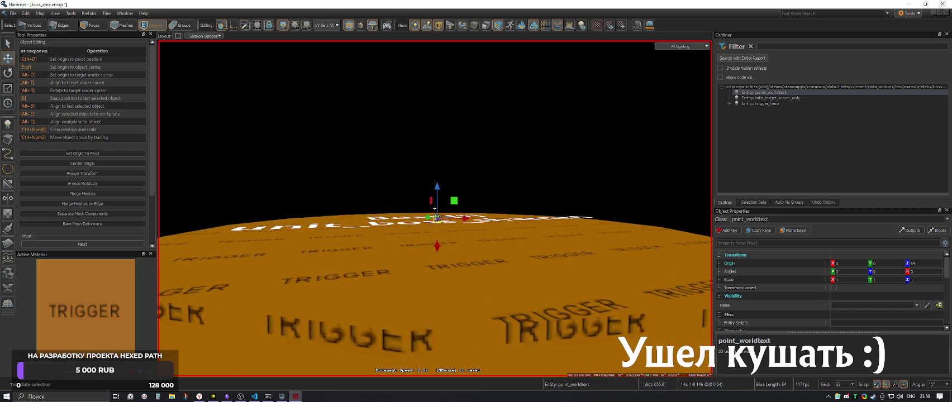
pyautogui.hotkey('ctrl', 's')
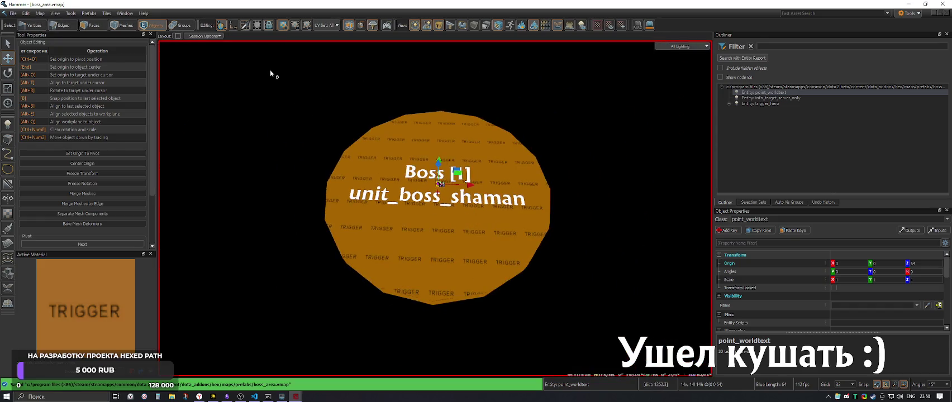
pyautogui.click(270, 70)
# Return to prologue.vmap to view the updated label
pyautogui.click(124, 13)
pyautogui.click(132, 64)
pyautogui.scroll(-5, 435, 208)
pyautogui.scroll(5, 435, 208)
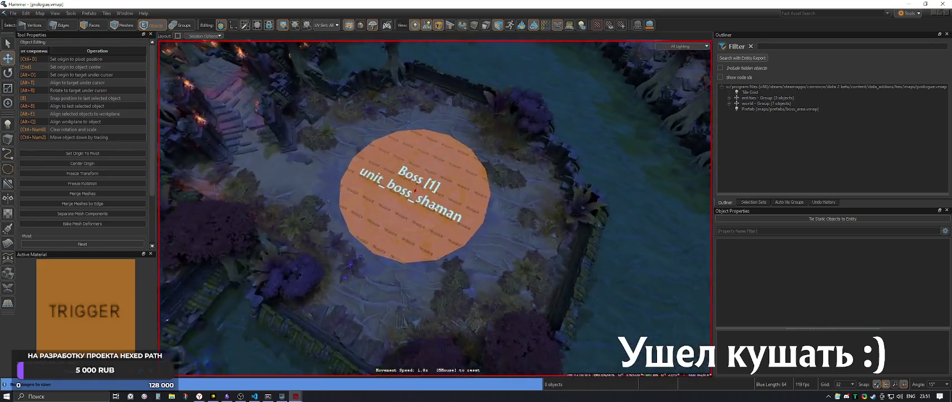
# Tint the placed boss area prefab red in the prologue arena
pyautogui.scroll(-5, 435, 208)
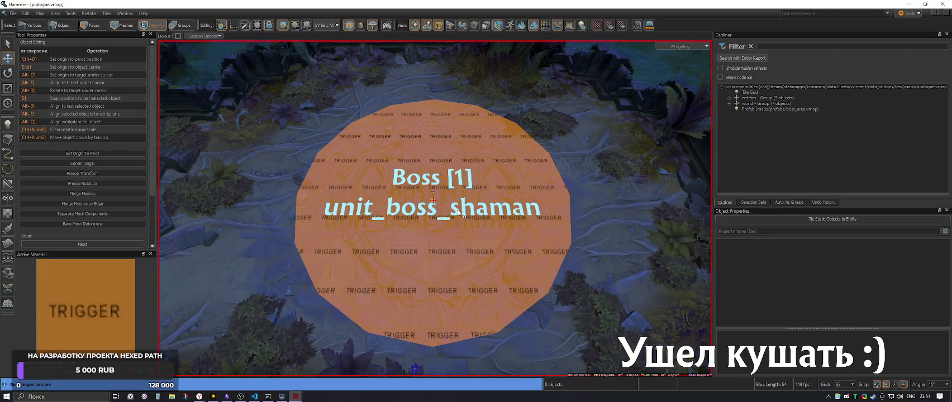
pyautogui.scroll(-5, 435, 205)
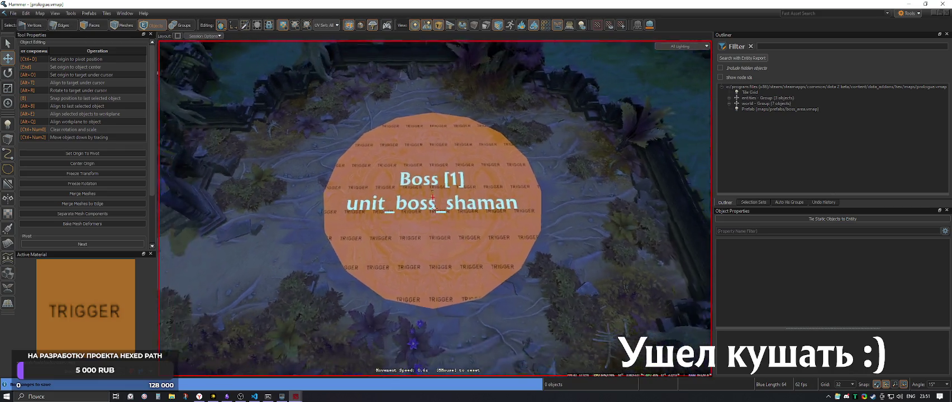
pyautogui.scroll(-3, 433, 206)
pyautogui.scroll(5, 435, 208)
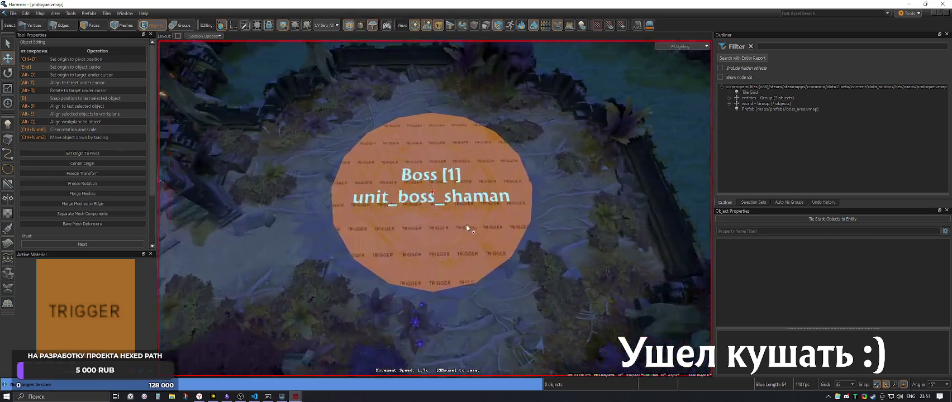
pyautogui.click(466, 224)
pyautogui.click(839, 294)
pyautogui.click(720, 213)
pyautogui.click(706, 319)
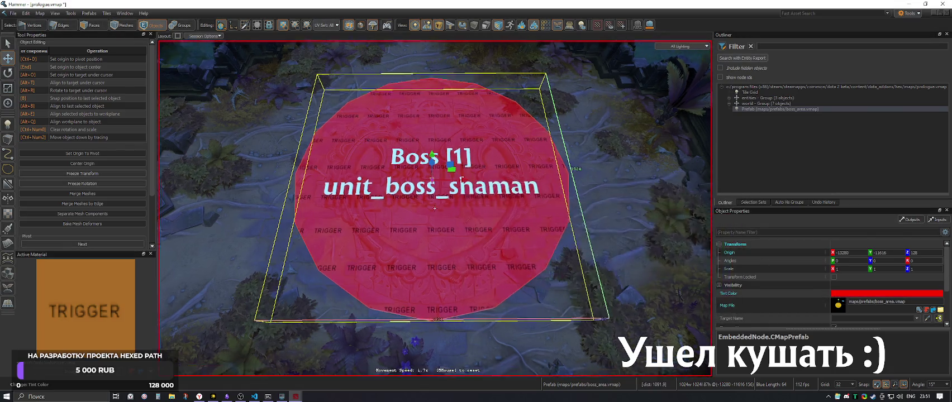
pyautogui.press('Escape')
# Save the prologue map and look over the boss trigger
pyautogui.scroll(-5, 504, 256)
pyautogui.hotkey('ctrl', 's')
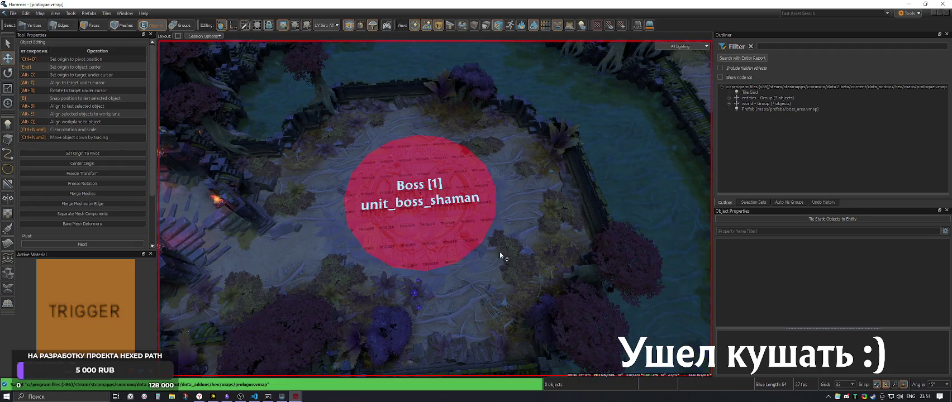
pyautogui.scroll(5, 500, 252)
pyautogui.scroll(-10, 433, 207)
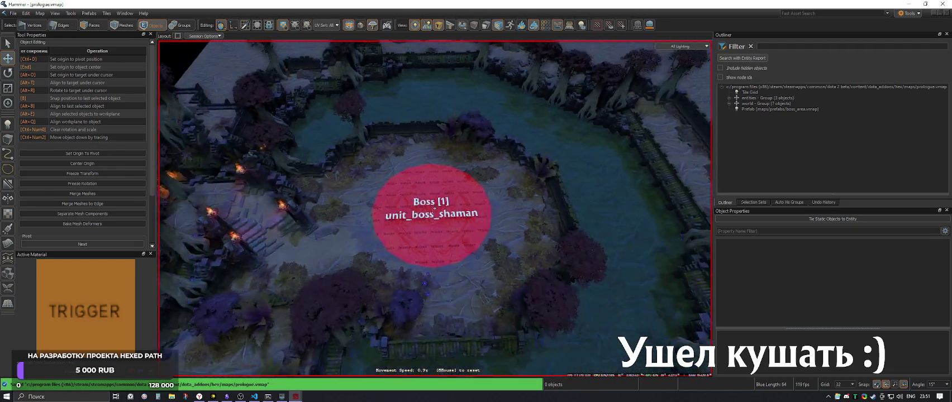
pyautogui.scroll(10, 435, 209)
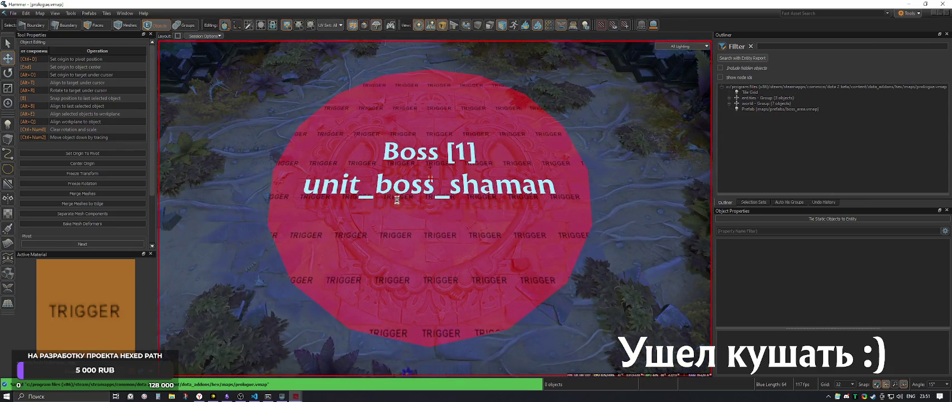
pyautogui.click(126, 13)
# Switch to boss_area.vmap and select the orange trigger disc in the Outliner
pyautogui.click(140, 78)
pyautogui.click(125, 13)
pyautogui.click(139, 71)
pyautogui.click(466, 194)
pyautogui.click(489, 220)
pyautogui.click(489, 220)
pyautogui.click(729, 104)
pyautogui.click(730, 104)
pyautogui.scroll(-2, 801, 294)
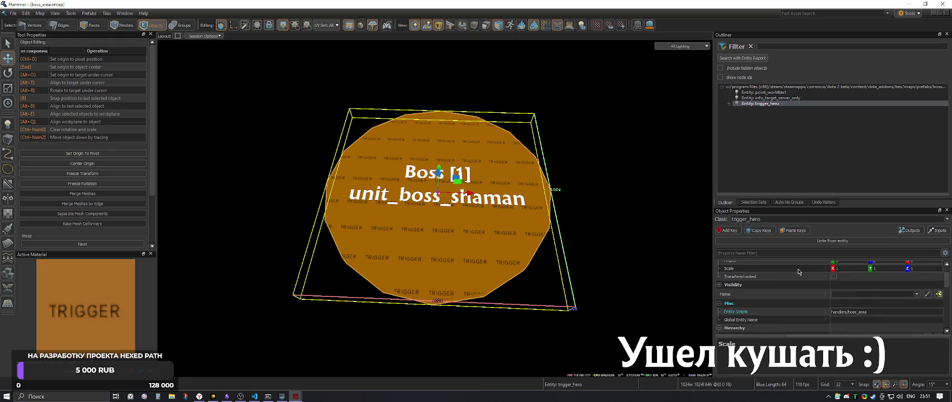
# Delete the info_target_server_only entity from the prefab
pyautogui.click(764, 93)
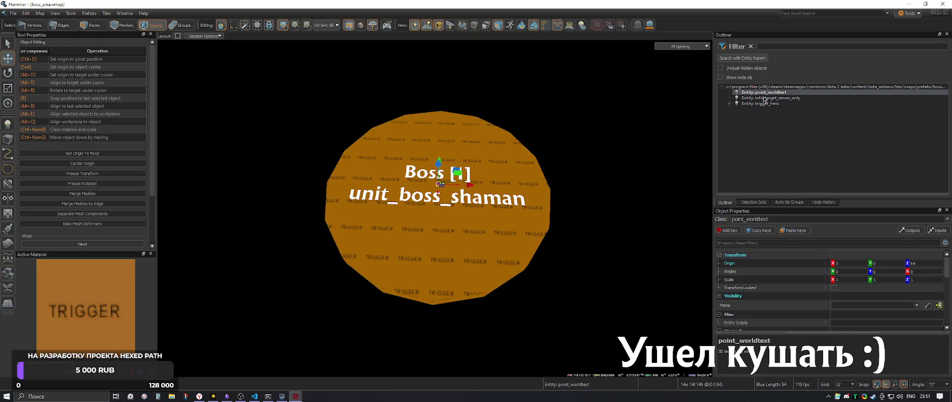
pyautogui.click(762, 98)
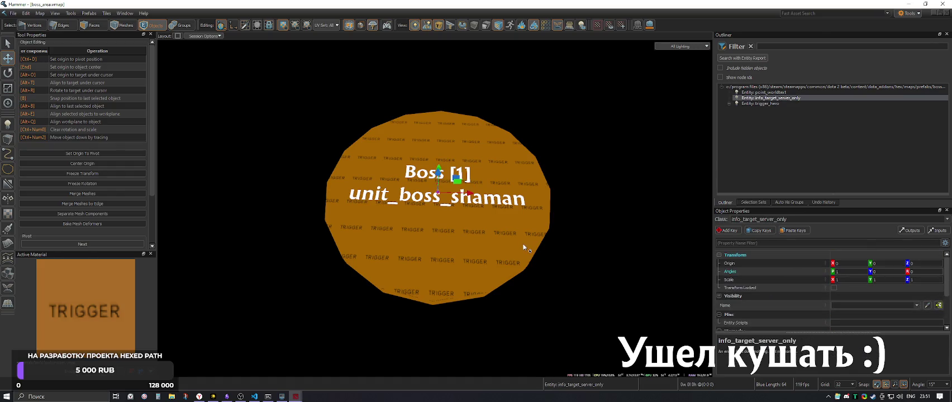
pyautogui.press('Delete')
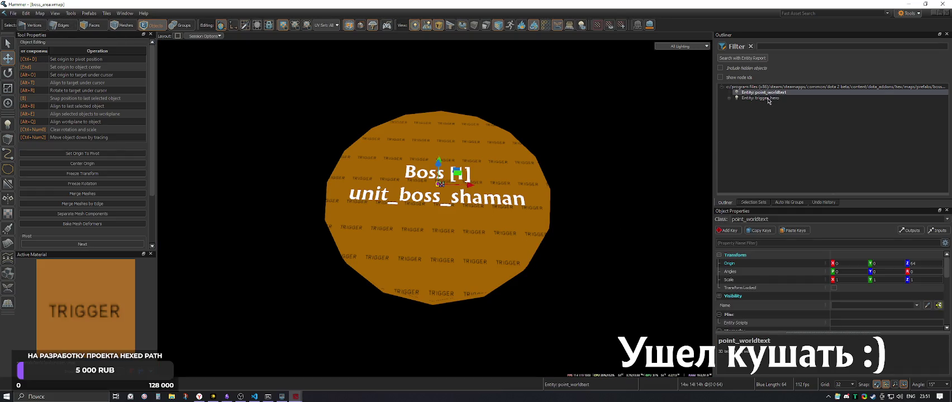
# Select trigger_hero and inspect its 18-face mesh and Name property
pyautogui.click(768, 99)
pyautogui.click(728, 98)
pyautogui.click(762, 104)
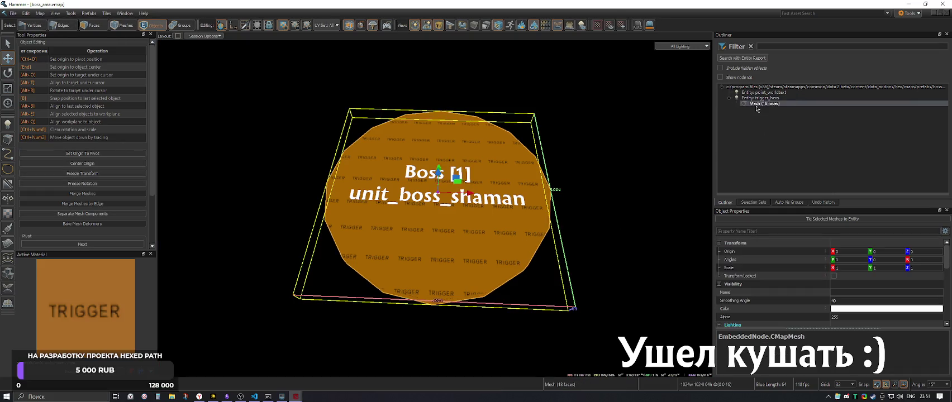
pyautogui.click(734, 98)
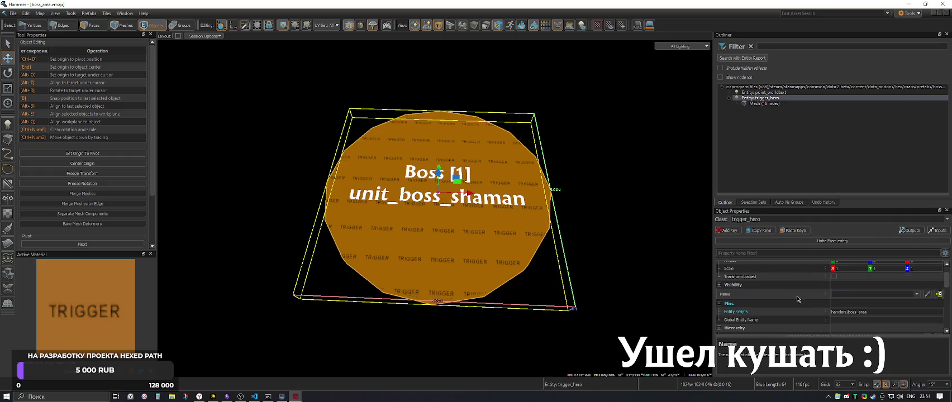
pyautogui.click(786, 297)
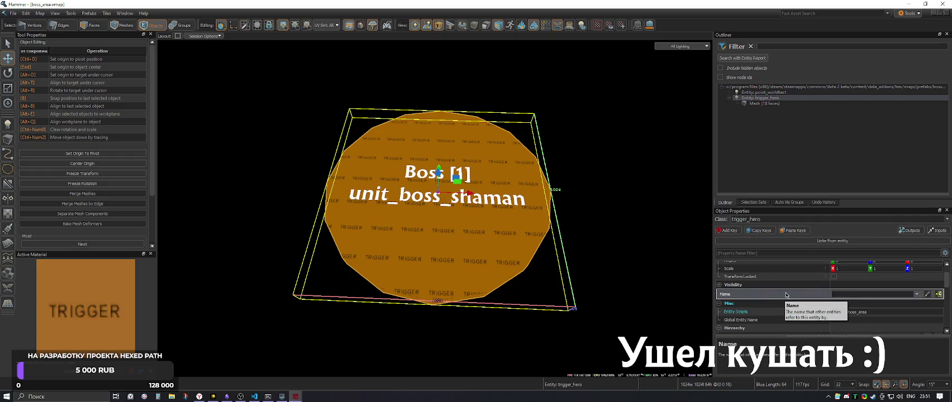
pyautogui.scroll(2, 786, 295)
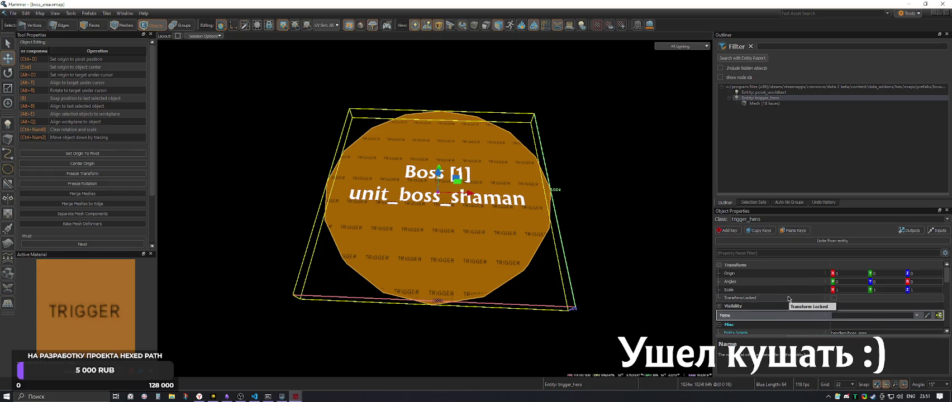
pyautogui.scroll(-2, 788, 299)
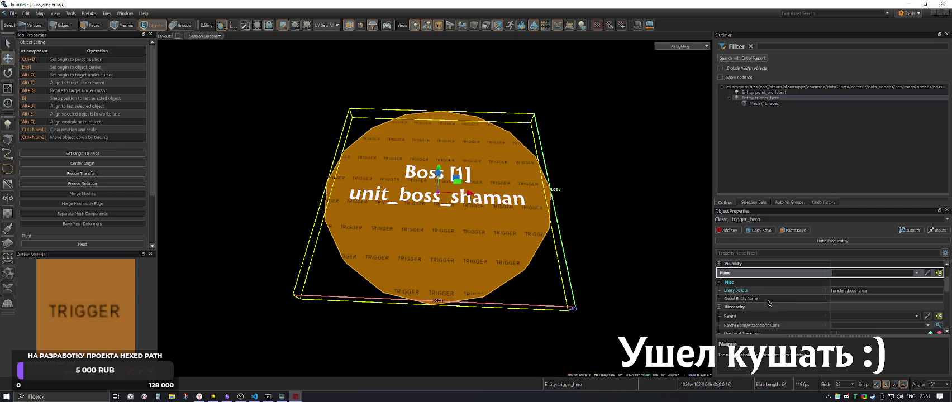
pyautogui.scroll(-2, 768, 303)
pyautogui.scroll(-2, 756, 299)
pyautogui.scroll(-1, 756, 299)
# Review trigger_hero's spawn flags from Clients through Everything
pyautogui.click(756, 302)
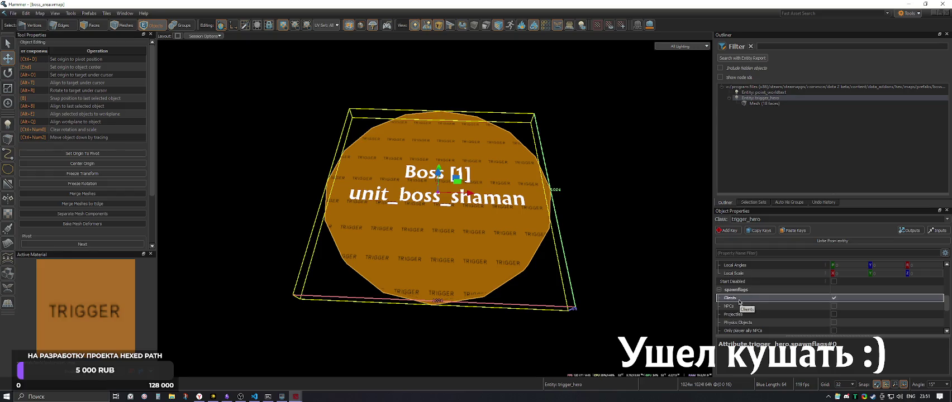
pyautogui.scroll(-3, 740, 303)
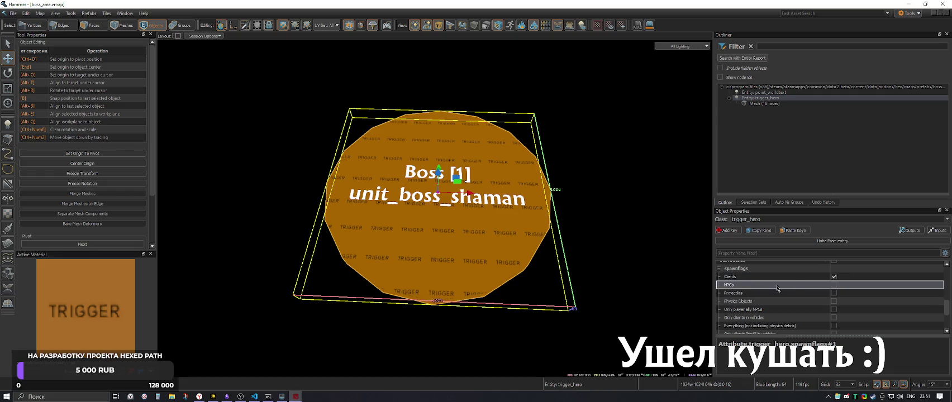
pyautogui.click(757, 294)
pyautogui.click(759, 301)
pyautogui.scroll(-1, 758, 302)
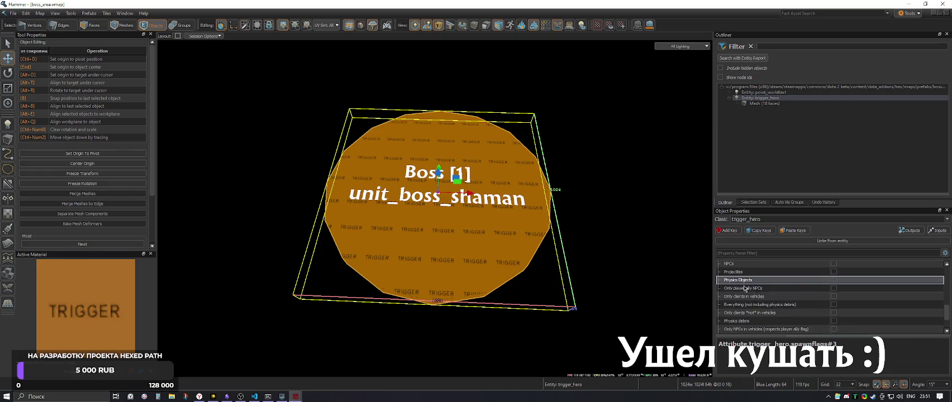
pyautogui.click(753, 290)
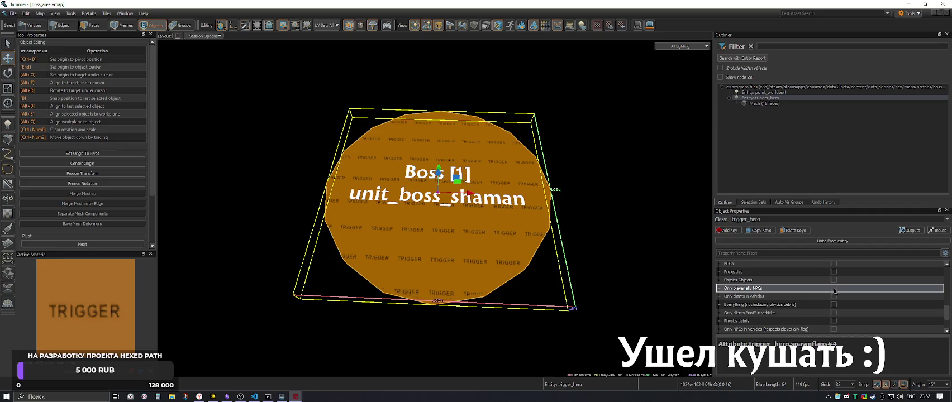
pyautogui.scroll(-1, 835, 291)
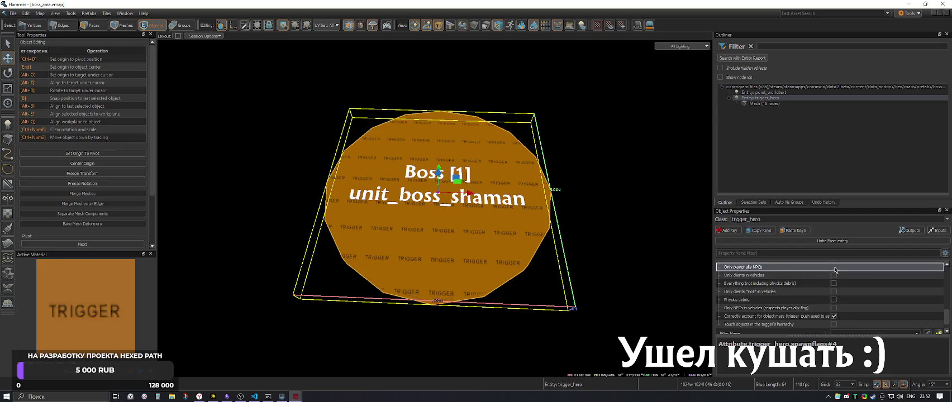
pyautogui.click(748, 275)
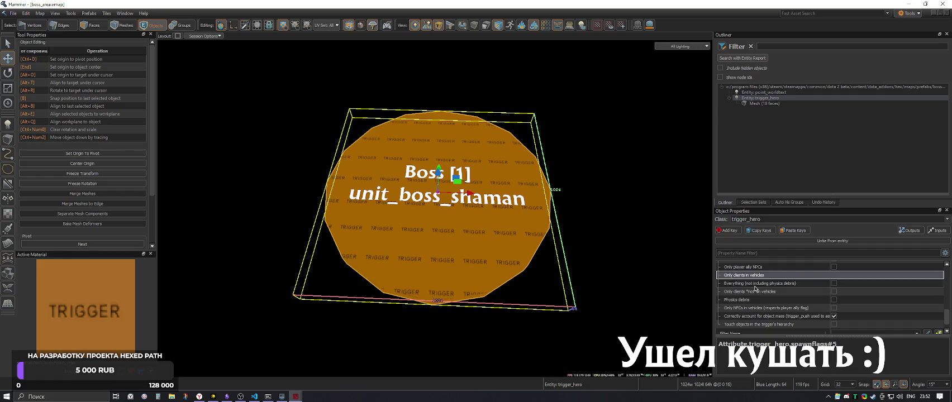
pyautogui.click(754, 285)
# Review the remaining flags, including Correctly account for object mass, plus Filter Name and Delay Before Reset
pyautogui.click(754, 292)
pyautogui.click(753, 300)
pyautogui.click(752, 308)
pyautogui.click(749, 316)
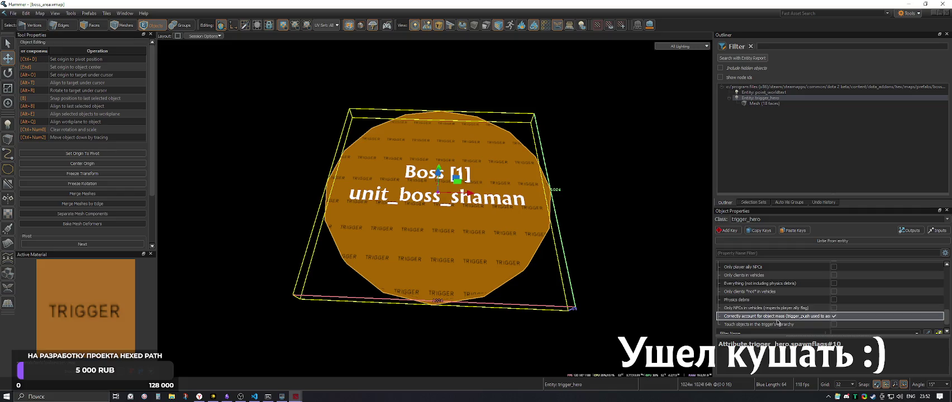
pyautogui.scroll(-1, 781, 322)
pyautogui.click(760, 313)
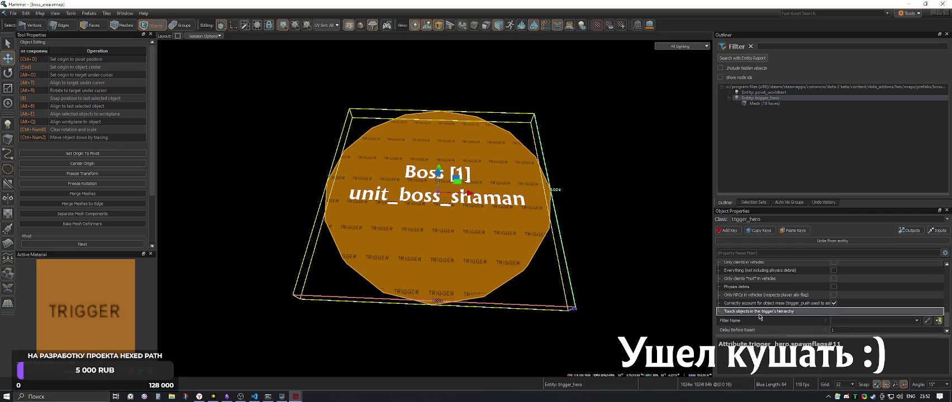
pyautogui.click(754, 322)
pyautogui.click(750, 331)
pyautogui.scroll(5, 750, 313)
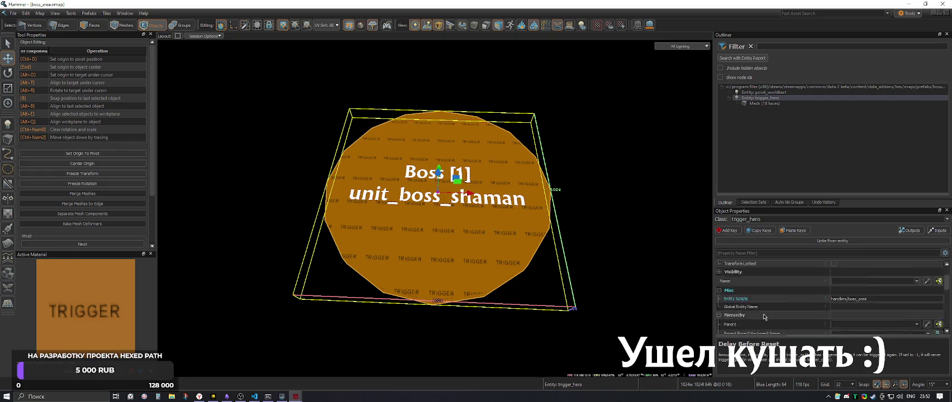
# Add an Integer Attribute key named test to trigger_hero
pyautogui.rightClick(639, 285)
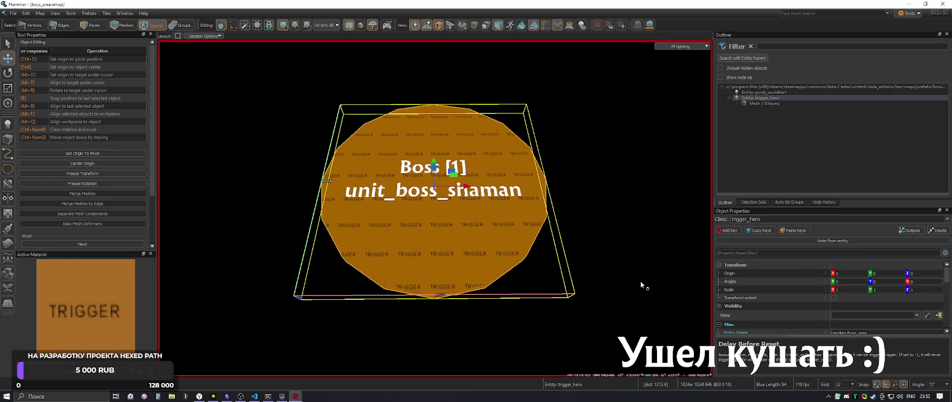
pyautogui.click(727, 230)
pyautogui.click(480, 199)
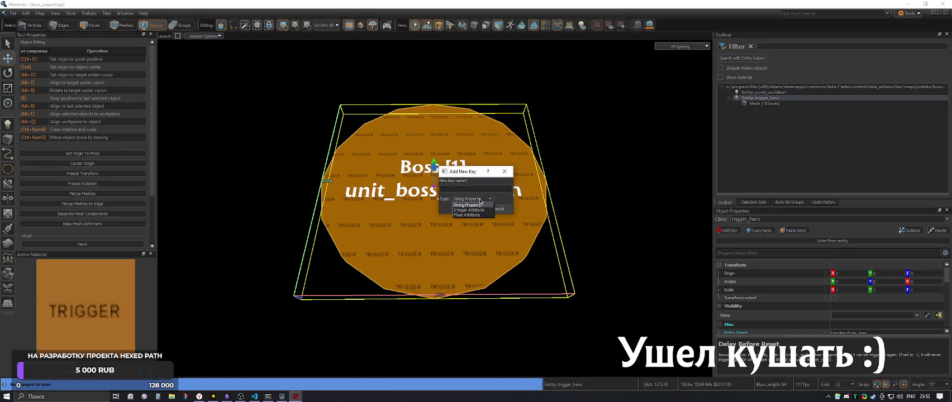
pyautogui.click(475, 211)
pyautogui.click(460, 188)
pyautogui.write('test')
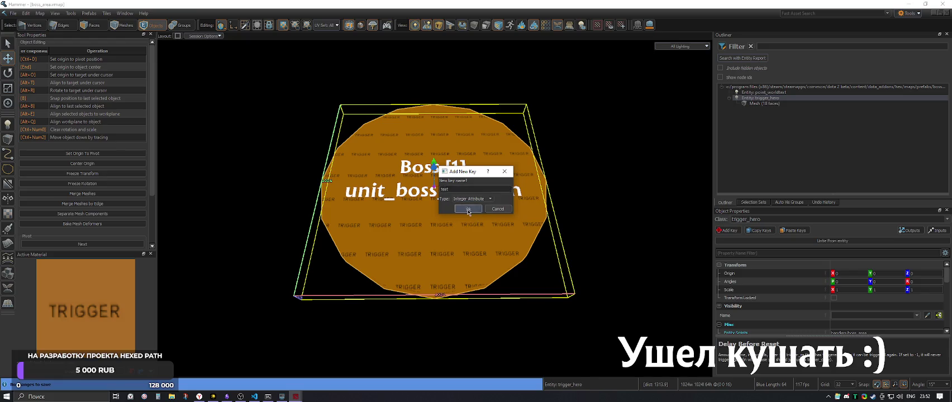
pyautogui.click(468, 208)
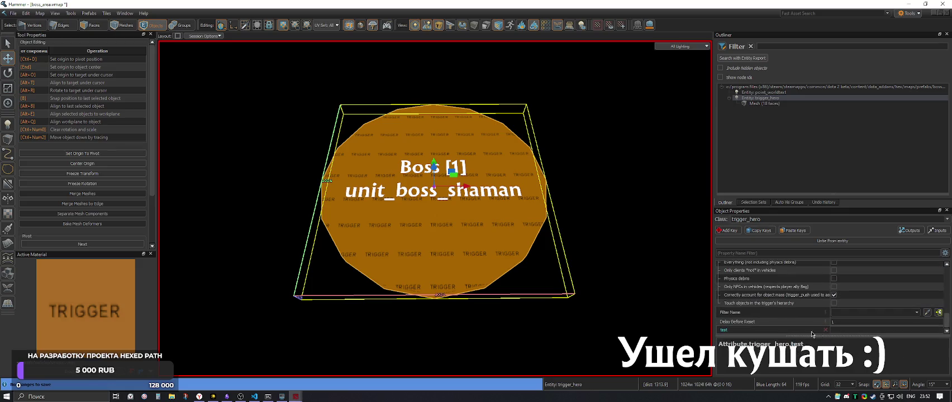
# Remove the test key from the trigger
pyautogui.rightClick(729, 330)
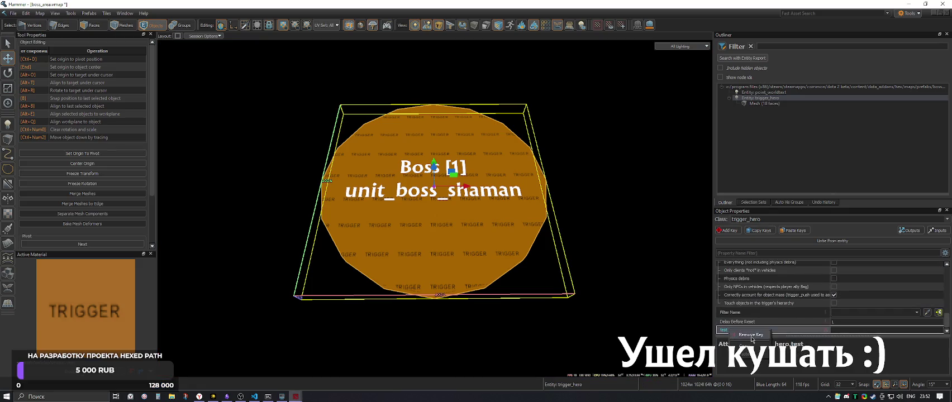
pyautogui.click(749, 335)
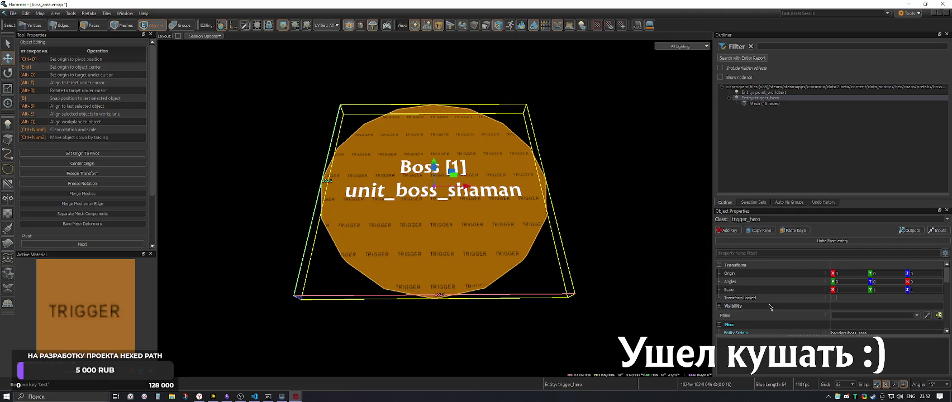
pyautogui.press('z')
pyautogui.press('w')
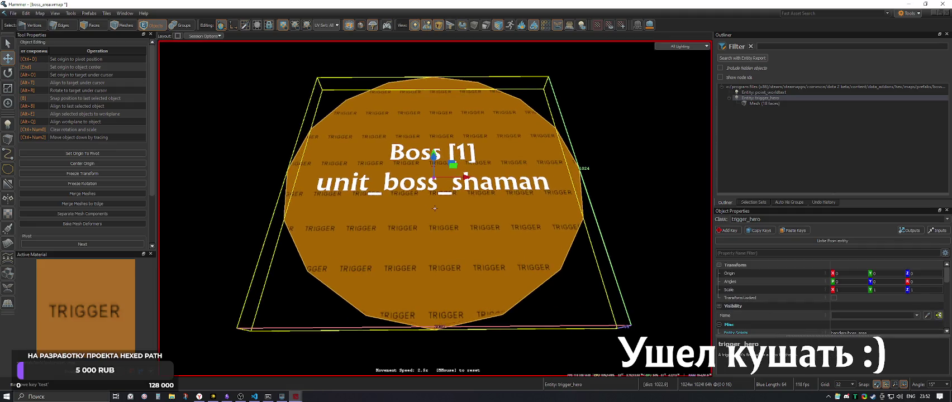
pyautogui.press('z')
# Re-add test as an integer key and save the boss_area prefab
pyautogui.click(728, 230)
pyautogui.write('test')
pyautogui.click(473, 199)
pyautogui.click(468, 215)
pyautogui.click(468, 213)
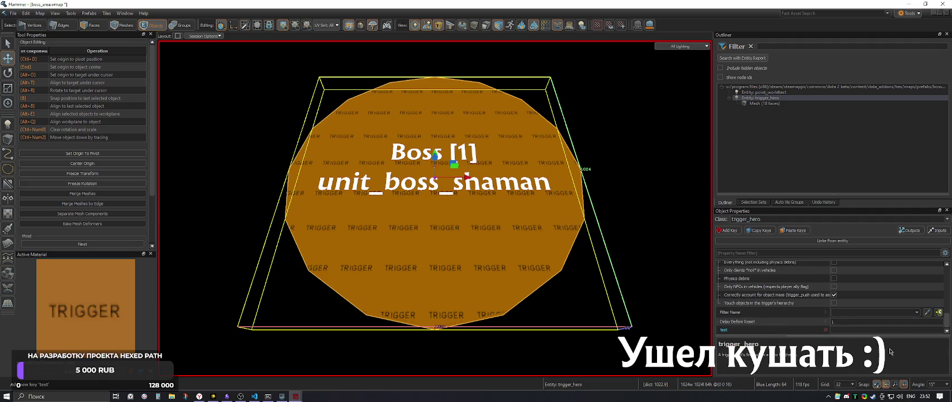
pyautogui.click(598, 183)
pyautogui.hotkey('ctrl', 's')
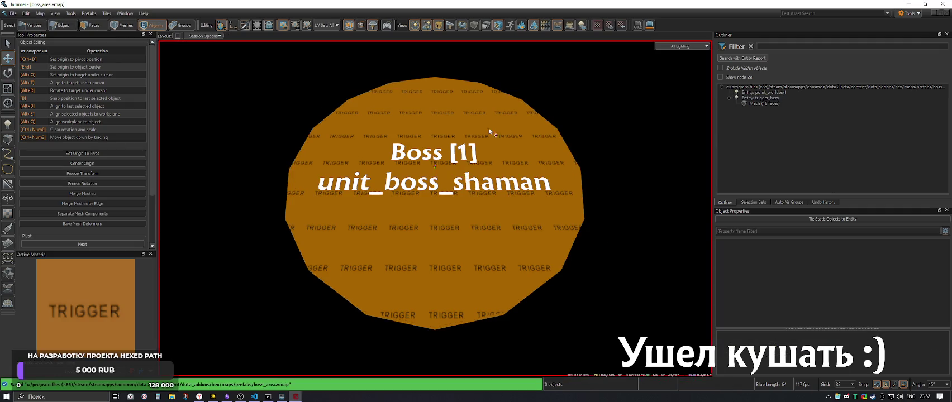
pyautogui.click(127, 14)
pyautogui.click(140, 64)
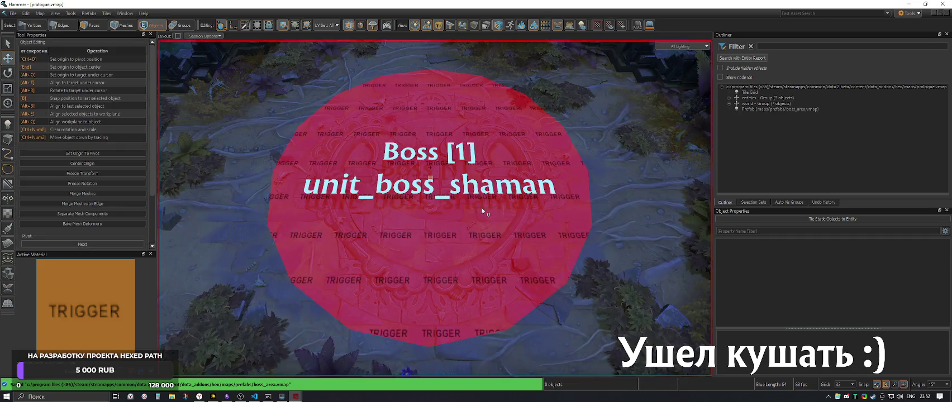
pyautogui.scroll(-3, 817, 251)
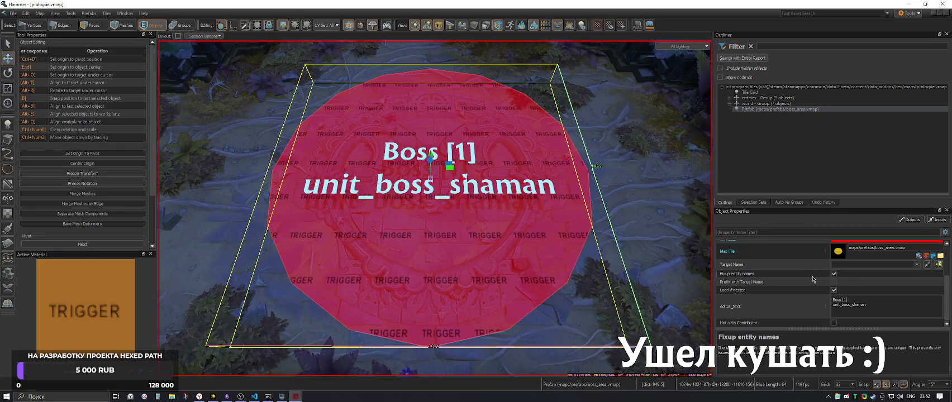
pyautogui.scroll(2, 797, 302)
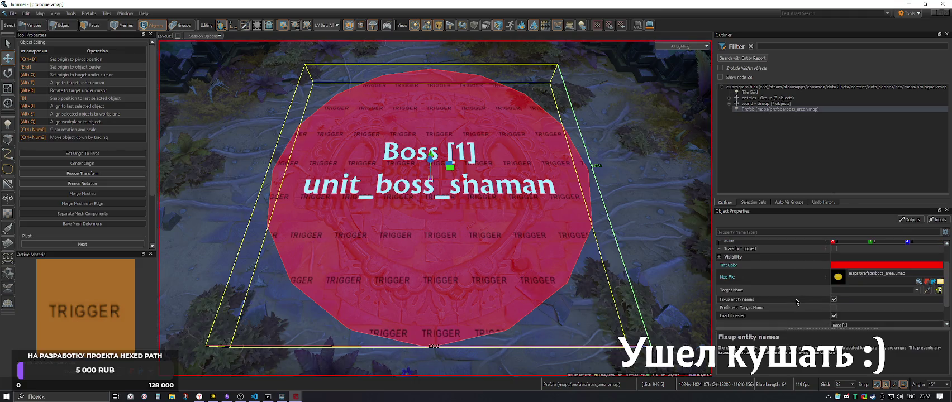
pyautogui.scroll(2, 797, 301)
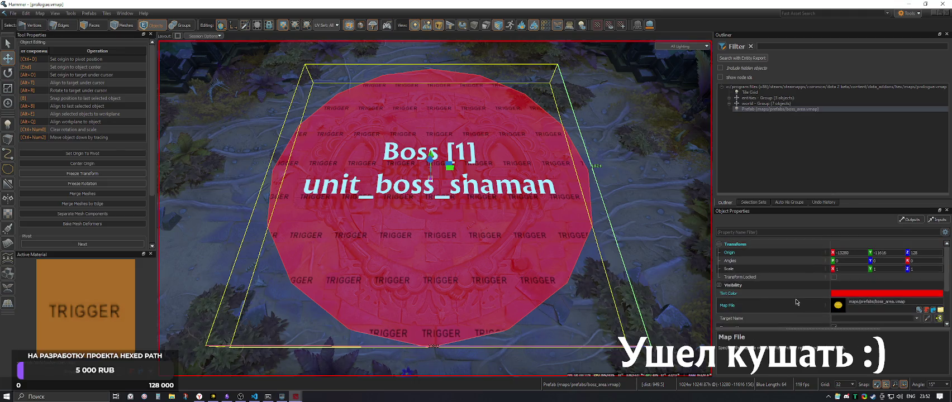
pyautogui.click(906, 223)
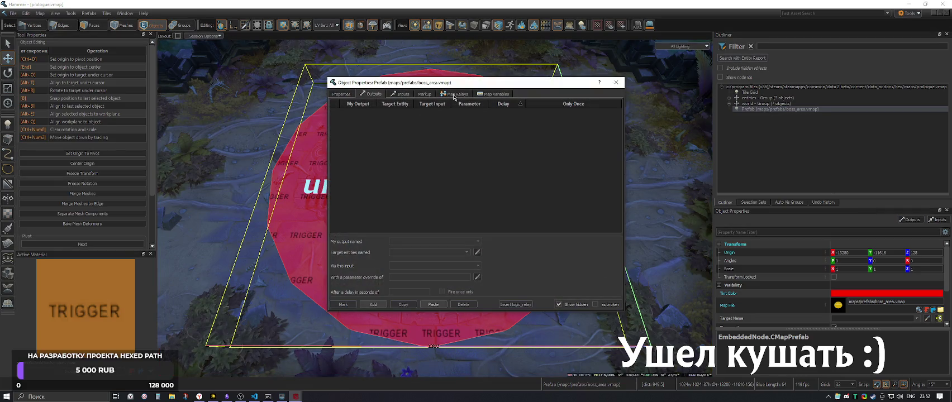
pyautogui.click(374, 305)
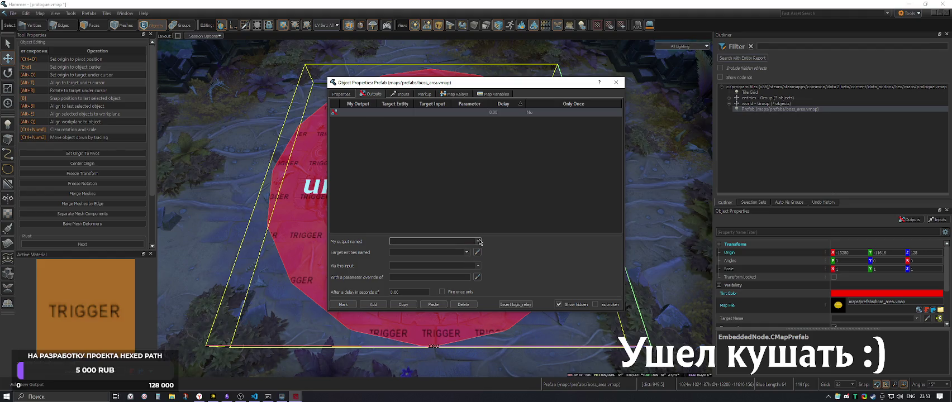
pyautogui.click(467, 253)
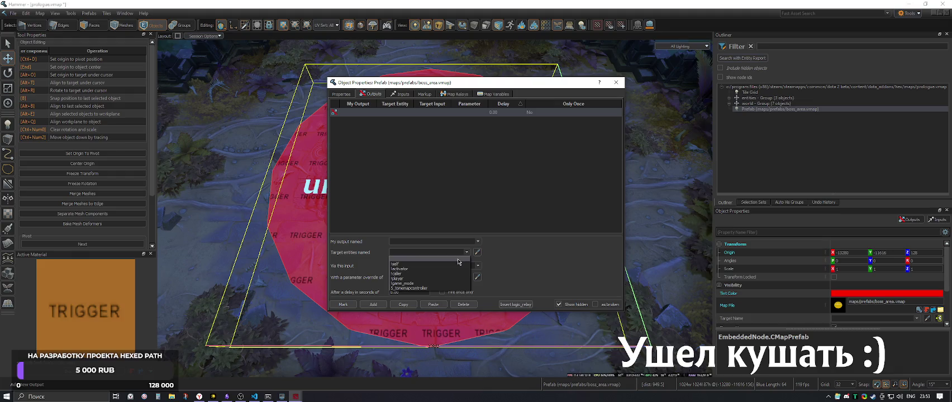
pyautogui.click(459, 261)
pyautogui.click(463, 253)
pyautogui.click(449, 264)
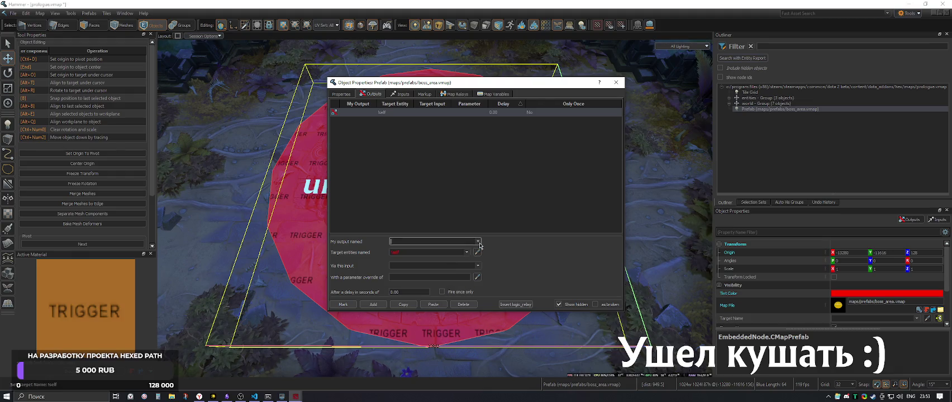
pyautogui.click(466, 252)
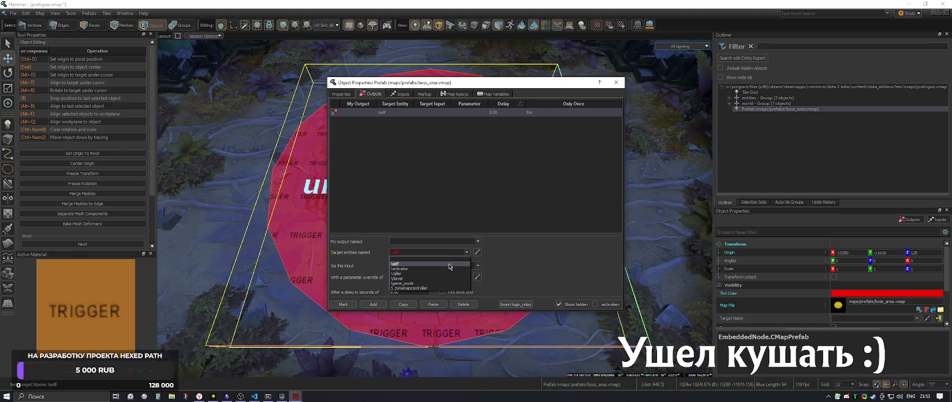
pyautogui.click(505, 265)
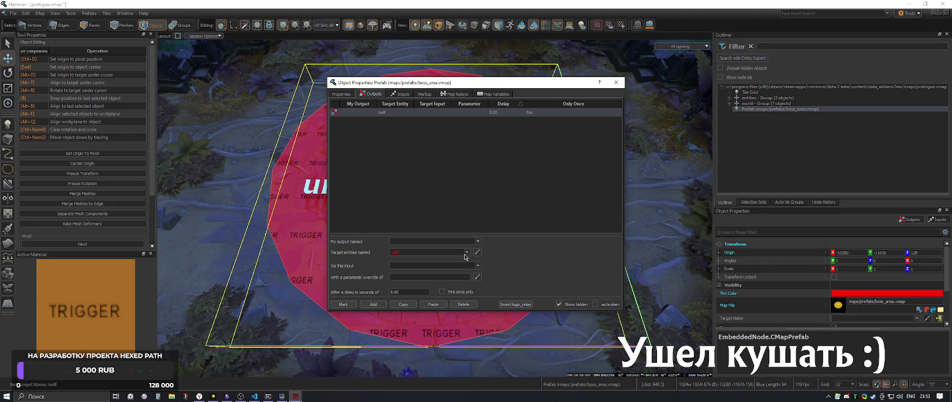
pyautogui.click(480, 267)
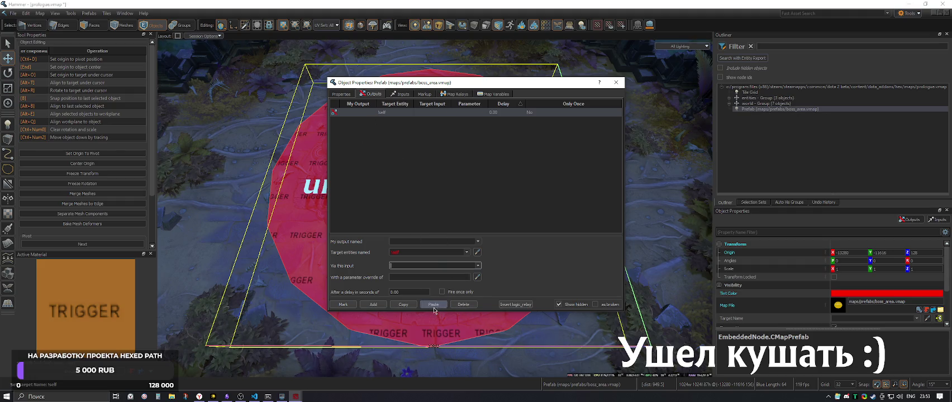
pyautogui.click(459, 307)
pyautogui.click(402, 95)
pyautogui.click(426, 95)
pyautogui.click(447, 95)
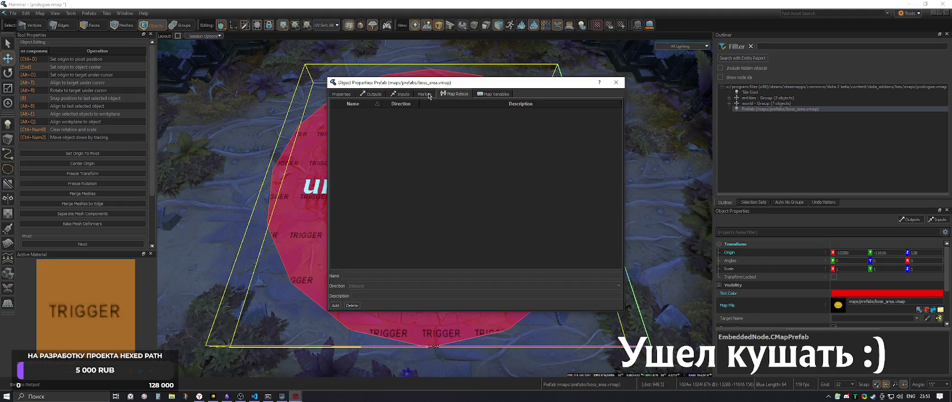
pyautogui.click(489, 95)
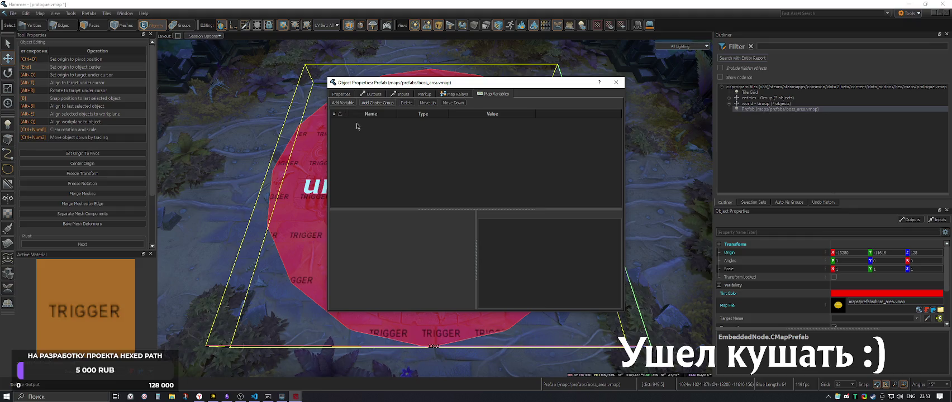
pyautogui.click(348, 95)
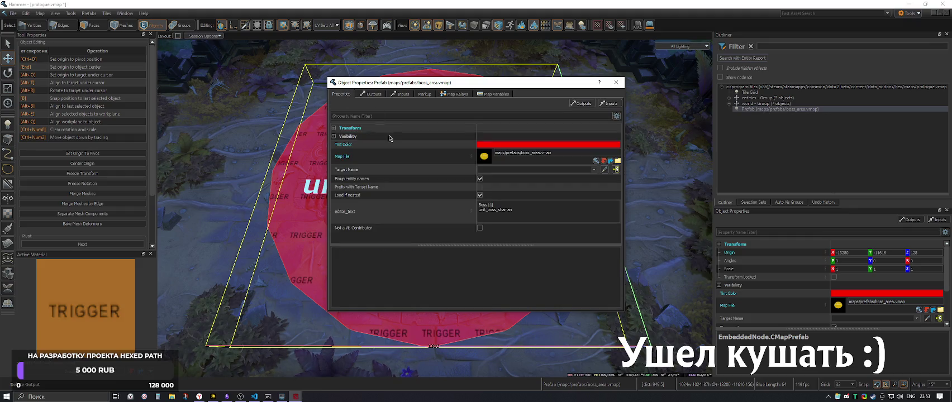
pyautogui.click(334, 129)
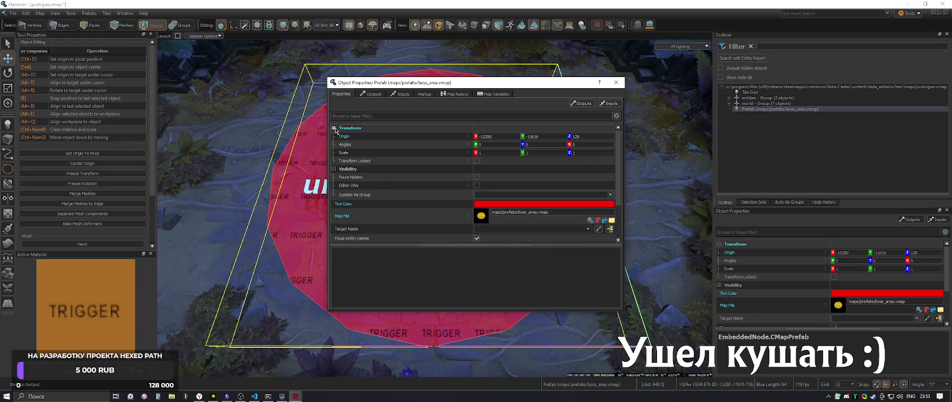
pyautogui.click(335, 128)
pyautogui.click(334, 136)
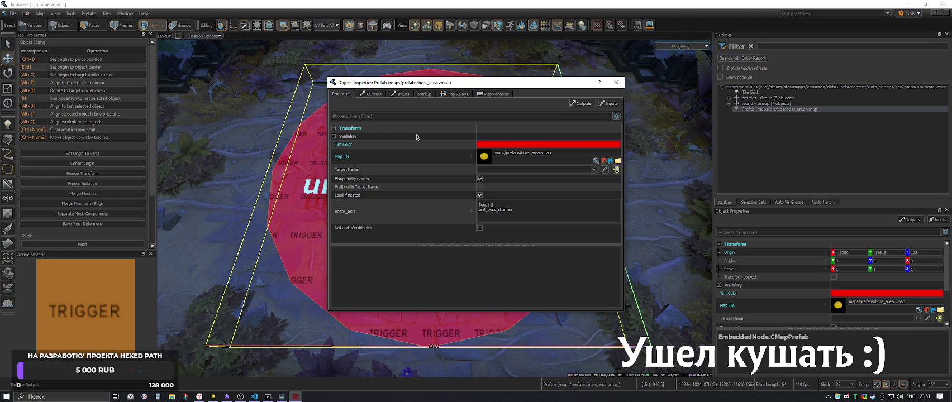
pyautogui.click(383, 94)
pyautogui.click(399, 94)
pyautogui.click(427, 95)
pyautogui.click(376, 108)
pyautogui.click(454, 95)
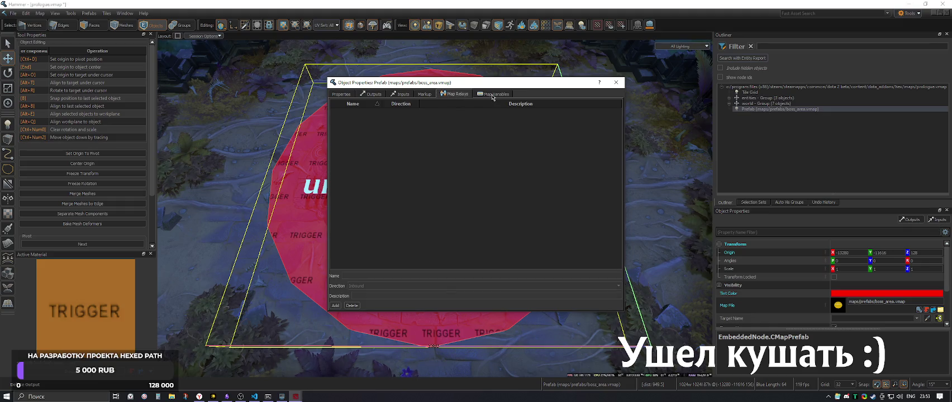
pyautogui.click(492, 95)
pyautogui.click(616, 82)
pyautogui.click(125, 13)
pyautogui.click(134, 71)
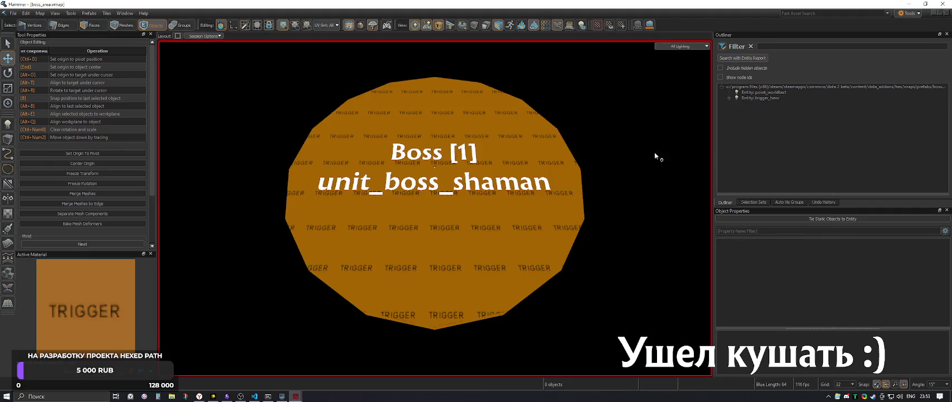
# Select trigger_hero in the Outliner and check its Name property
pyautogui.click(766, 98)
pyautogui.scroll(-10, 763, 302)
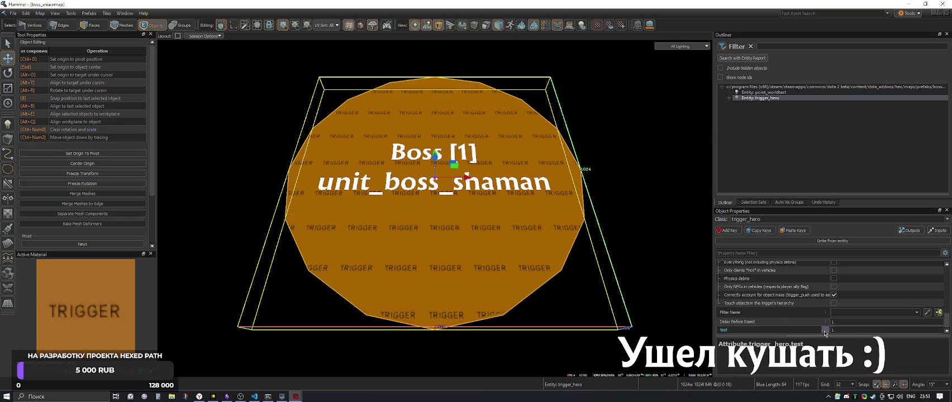
pyautogui.scroll(10, 766, 308)
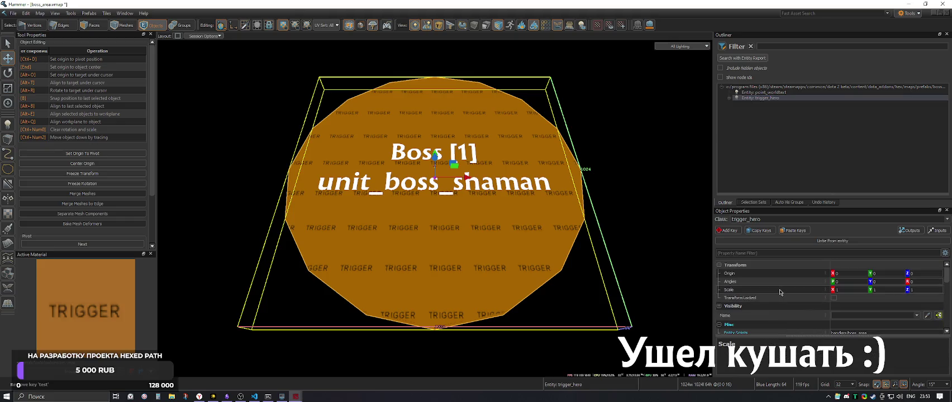
pyautogui.scroll(-1, 778, 295)
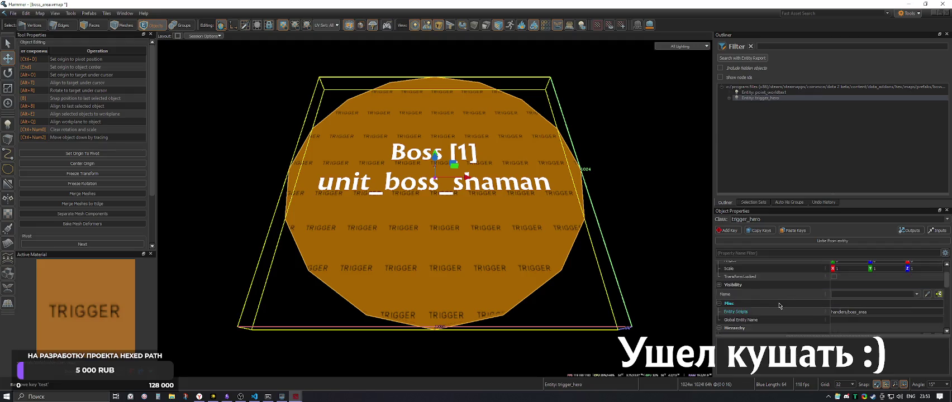
pyautogui.click(862, 295)
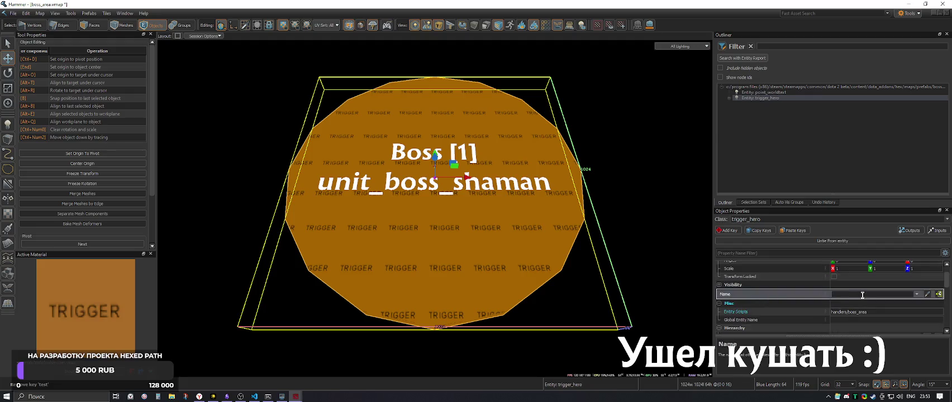
# Open the map's World properties from the Map menu and shift the window left
pyautogui.click(43, 14)
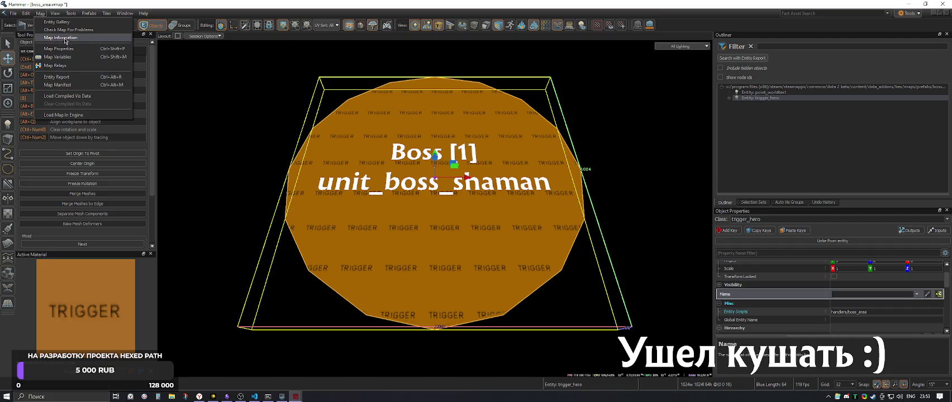
pyautogui.moveTo(27, 16)
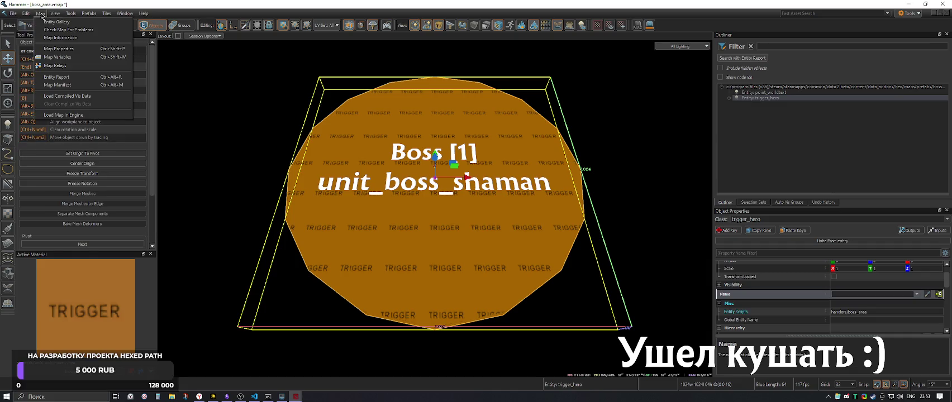
pyautogui.click(58, 49)
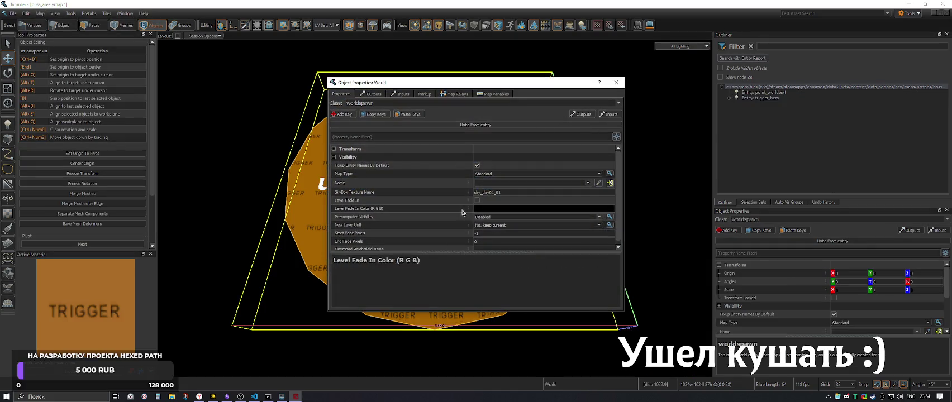
pyautogui.moveTo(464, 83); pyautogui.dragTo(451, 82)
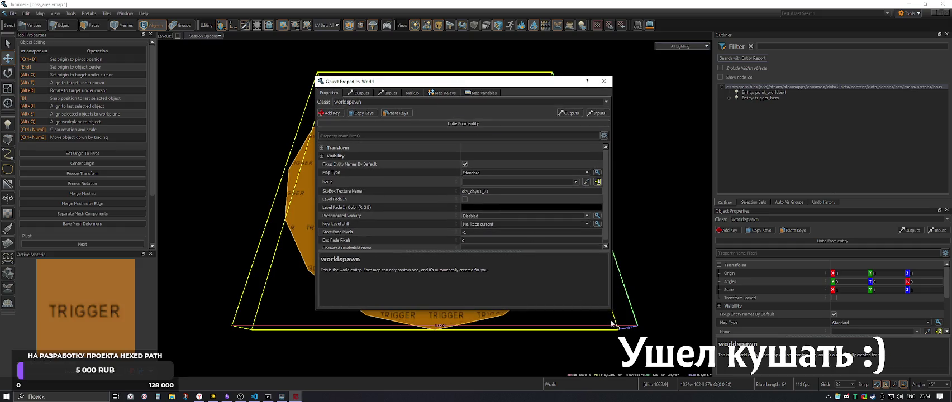